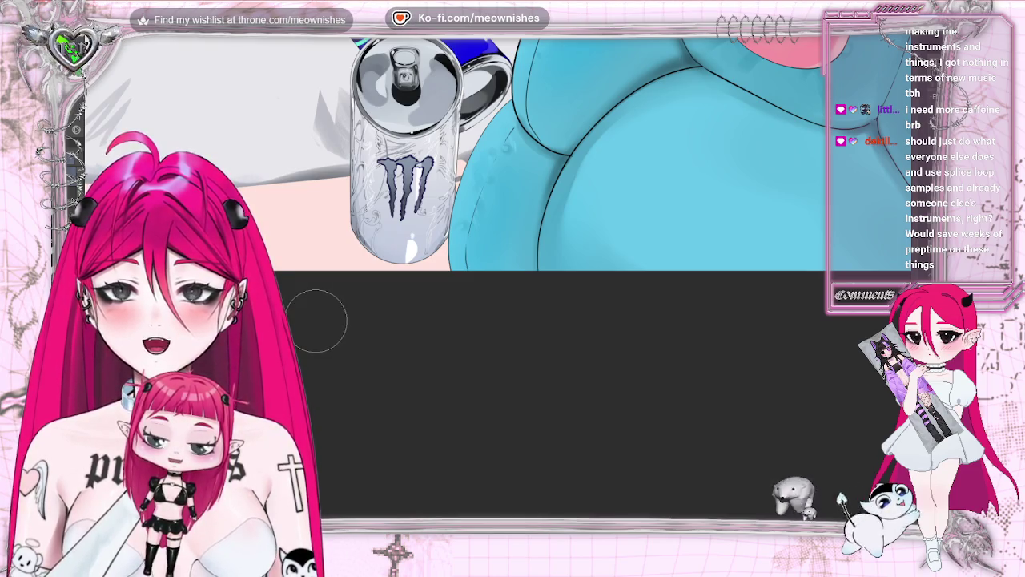
Step: Fit the whole canvas in view, then zoom in on the girl's sweater, peace sign and food
key("ctrl+0")
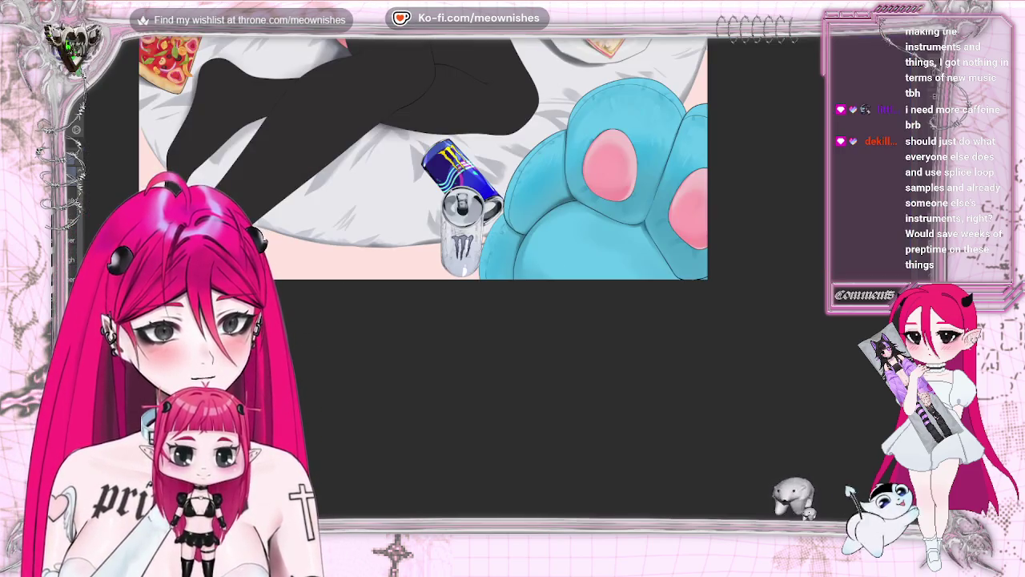
key("ctrl+0")
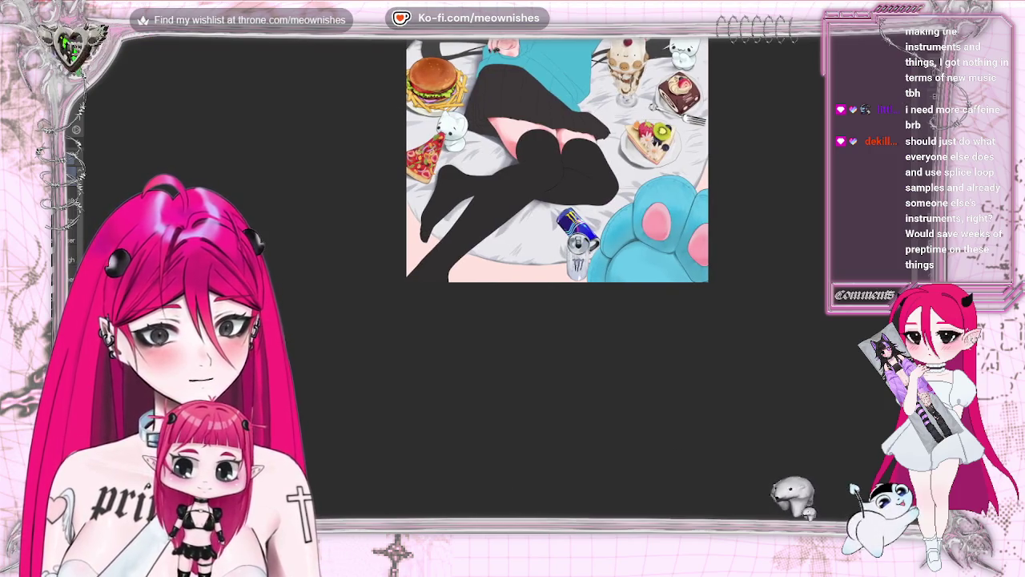
key("ctrl+0")
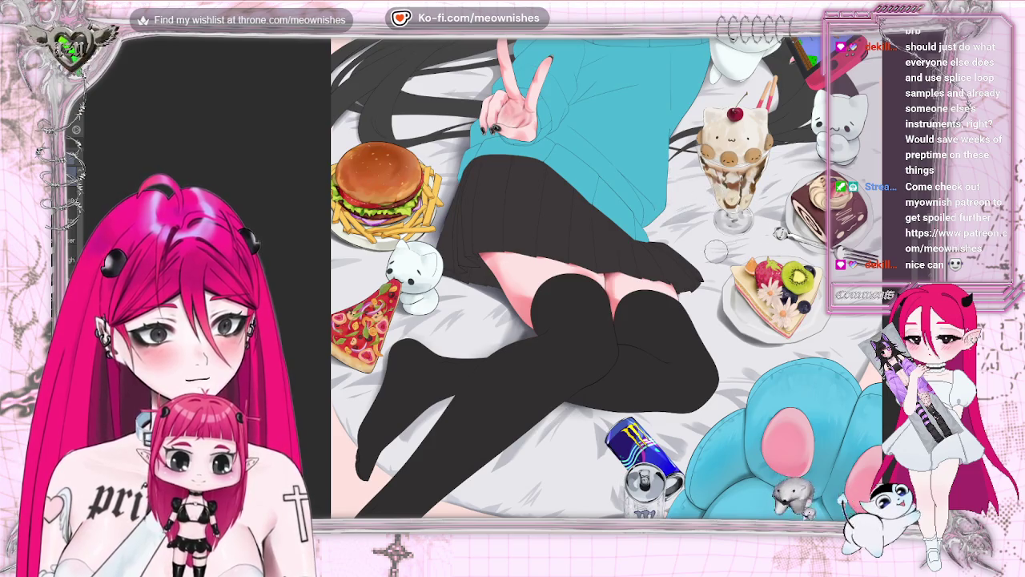
key("ctrl+0")
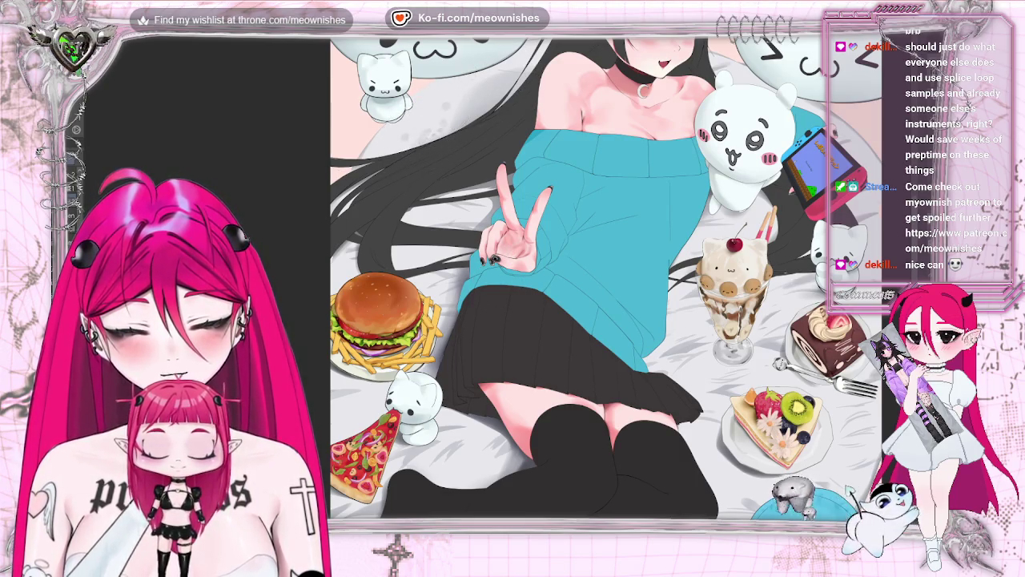
key("ctrl+0")
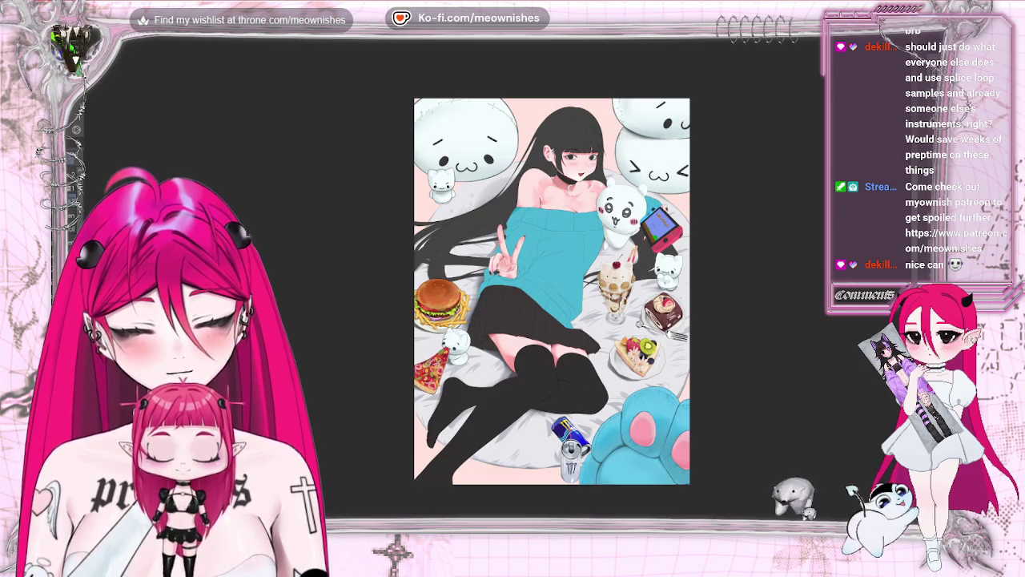
Step: Zoom out, then zoom in close on the girl's torso to review it
key("ctrl+minus")
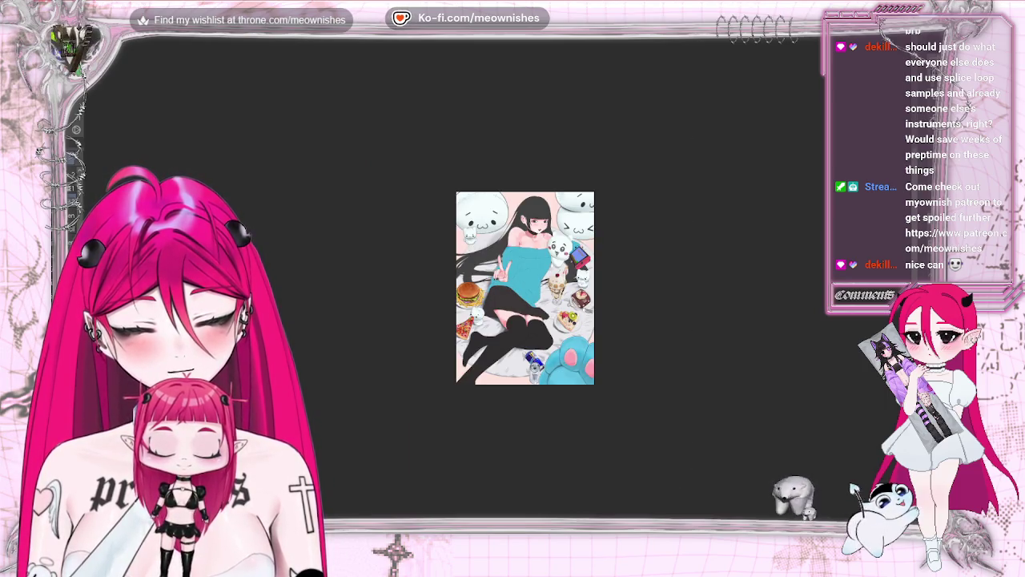
key("ctrl+plus")
key("ctrl+plus")
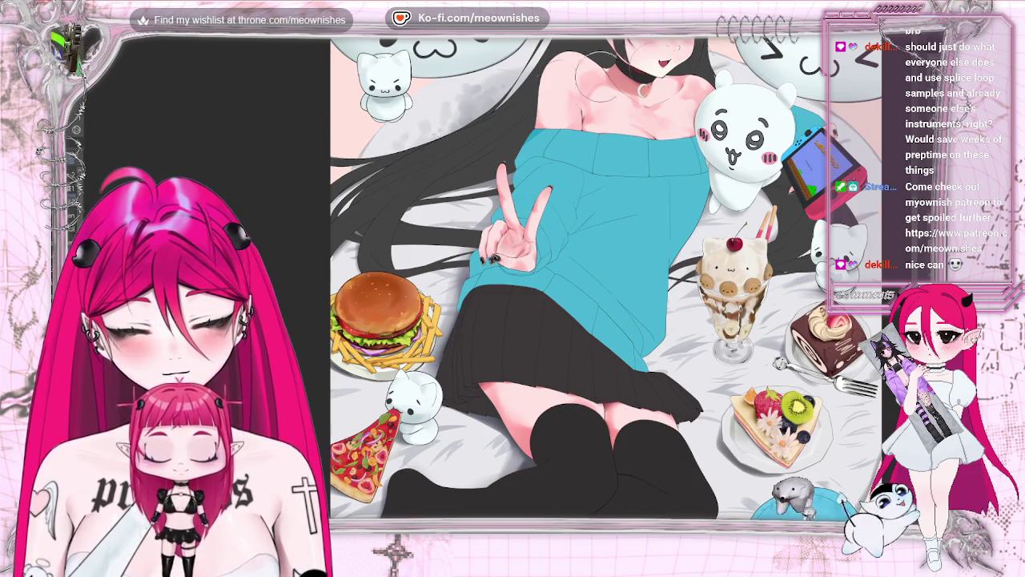
scroll(541, 276, "down", 5)
scroll(541, 275, "down", 3)
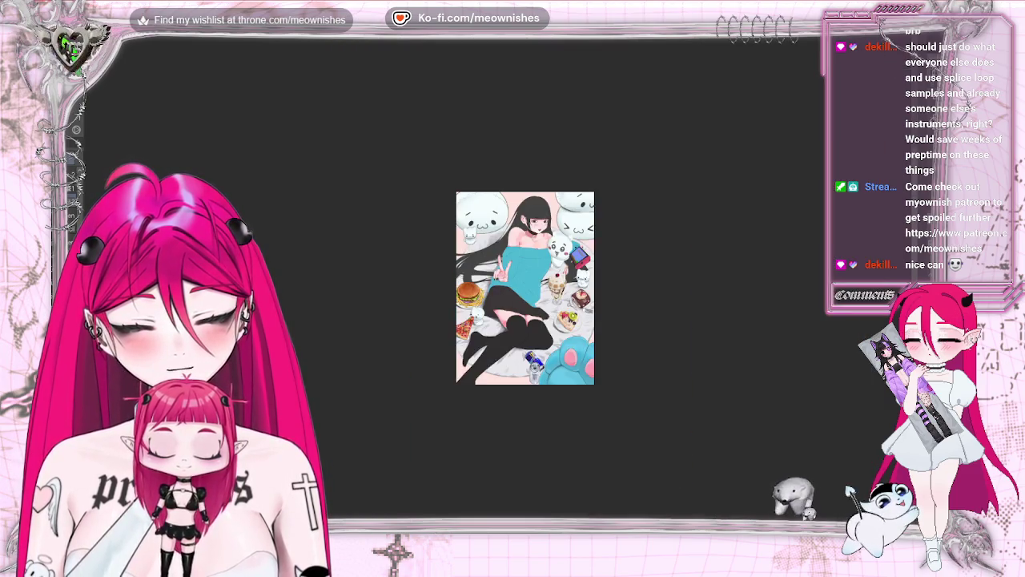
scroll(495, 287, "up", 3)
scroll(495, 287, "up", 2)
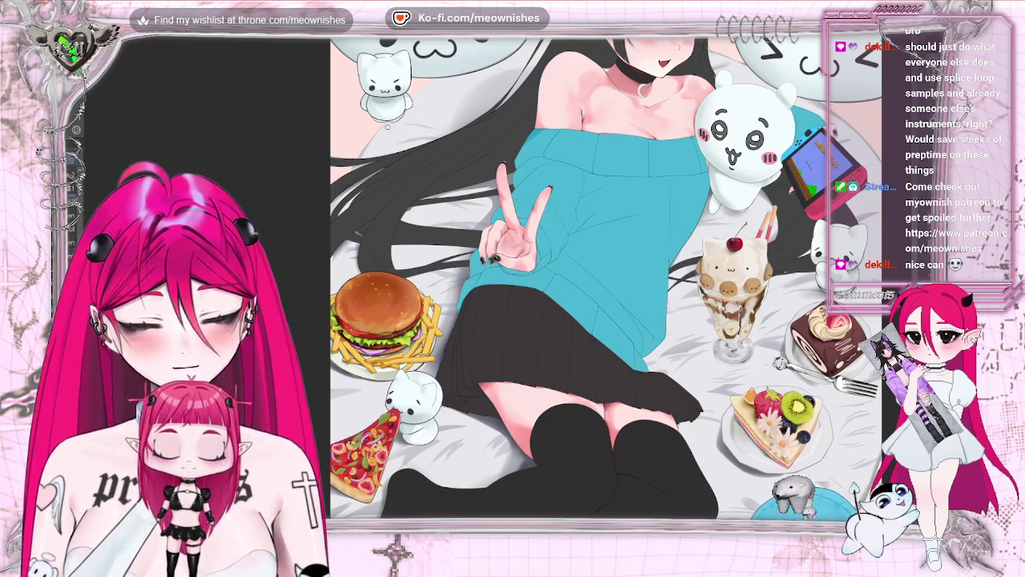
Step: Mirror the canvas to check the composition, flip it back and refocus on the torso
key("h")
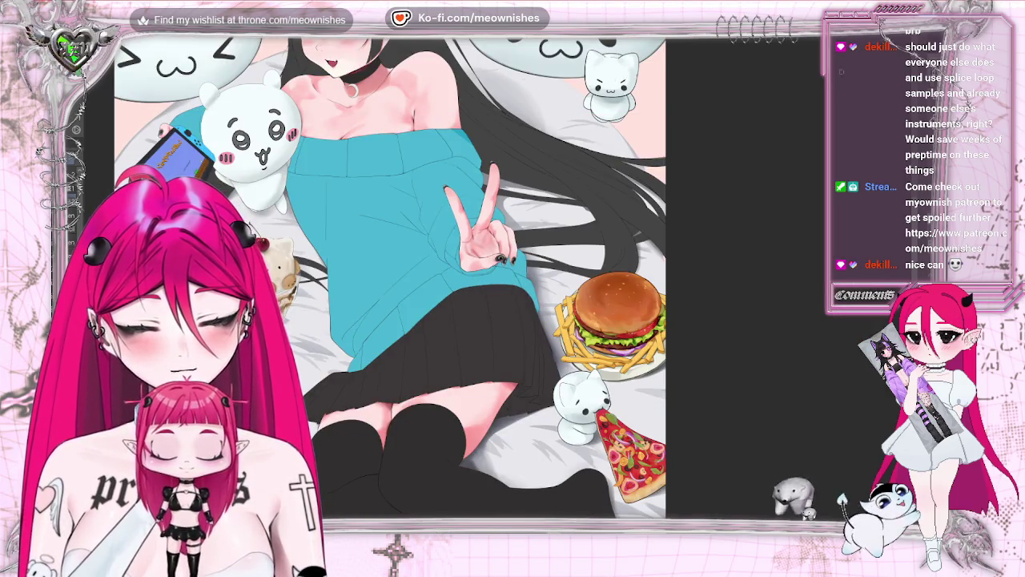
key("h")
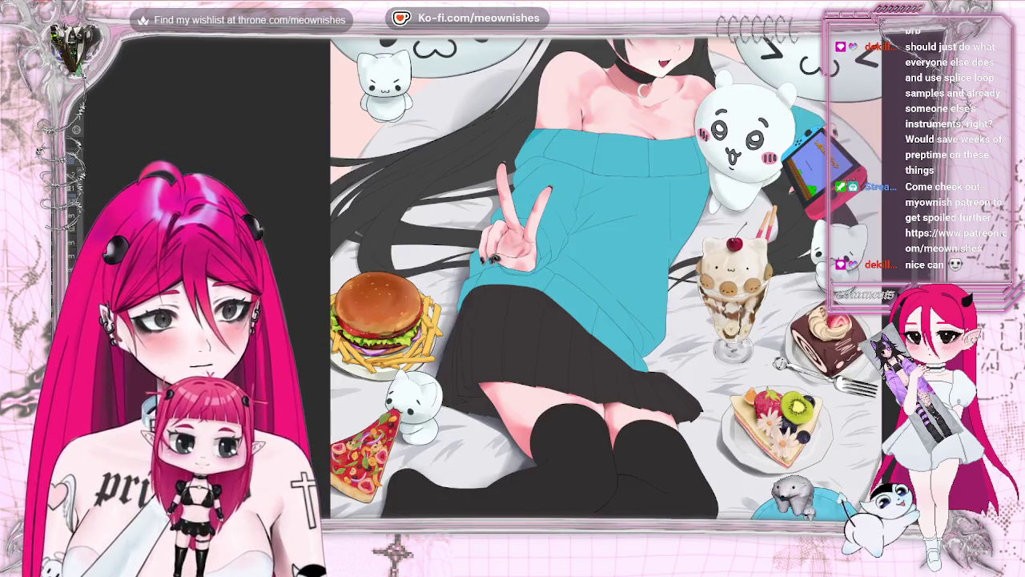
key("ctrl+0")
key("ctrl+minus")
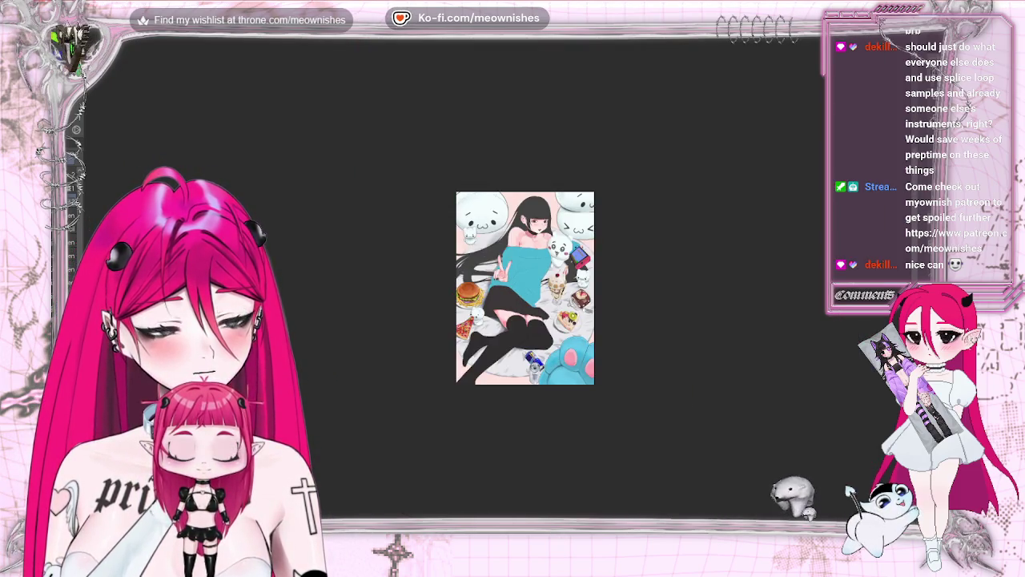
key("ctrl+plus")
key("ctrl+plus")
key("ctrl+plus")
scroll(606, 280, "down", 5)
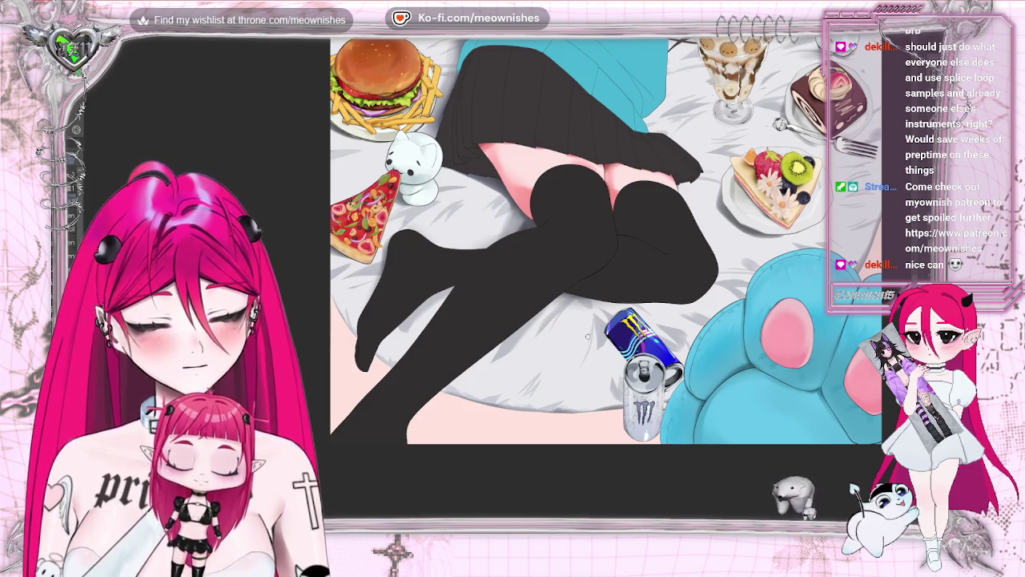
Step: Fit the whole illustration in the window and zoom around it to review
key("ctrl+0")
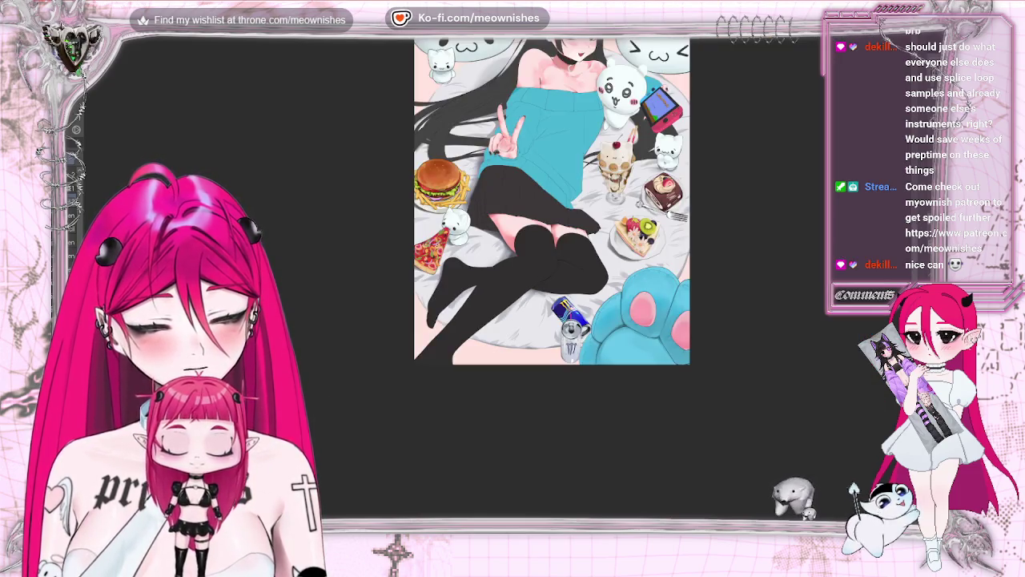
scroll(499, 285, "down", 2)
scroll(499, 285, "up", 2)
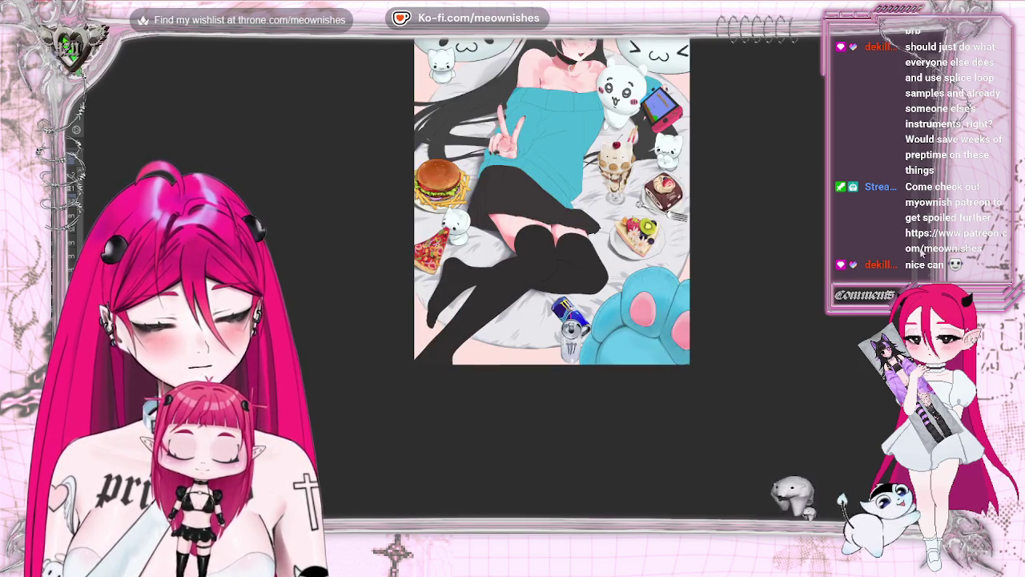
key("ctrl+0")
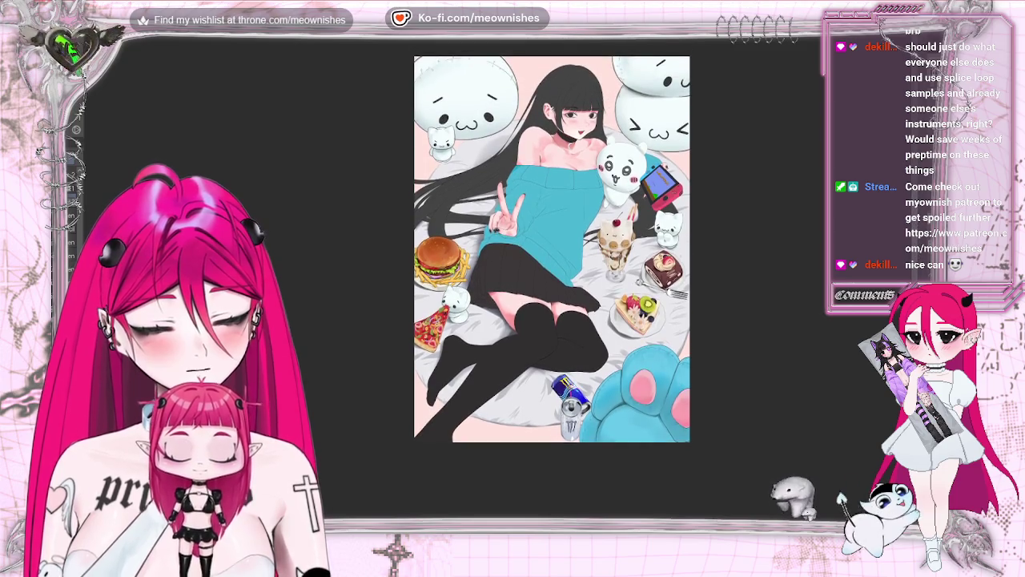
scroll(465, 481, "up", 3)
scroll(608, 280, "up", 5)
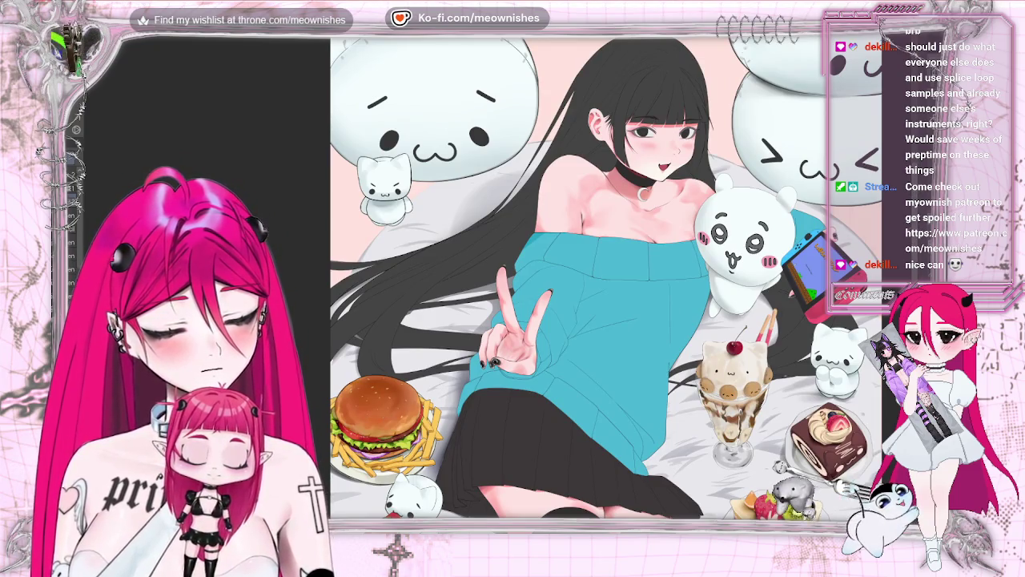
scroll(461, 163, "down", 2)
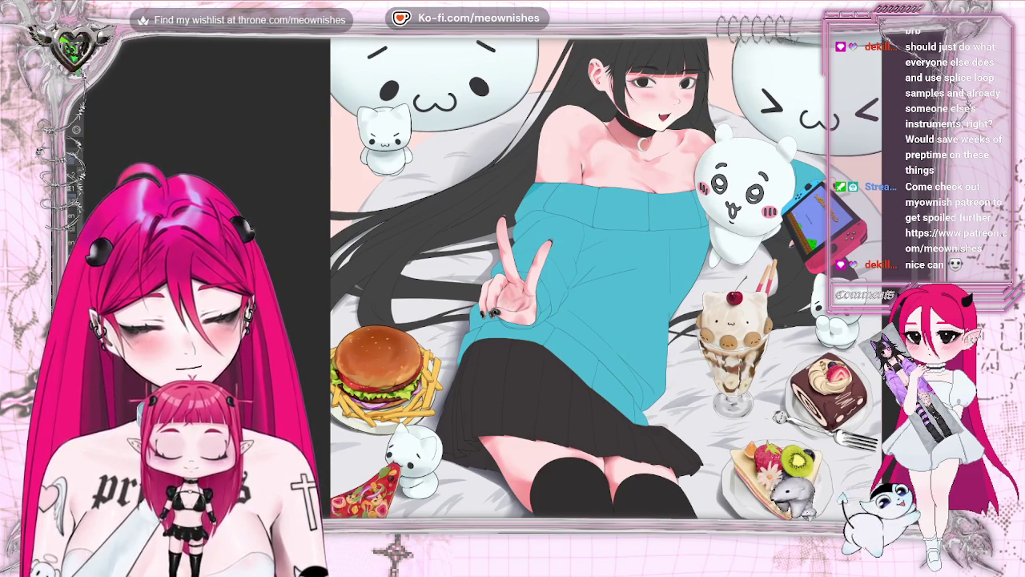
Step: Mirror the view once more, restore it, and zoom far out to the whole page
key("h")
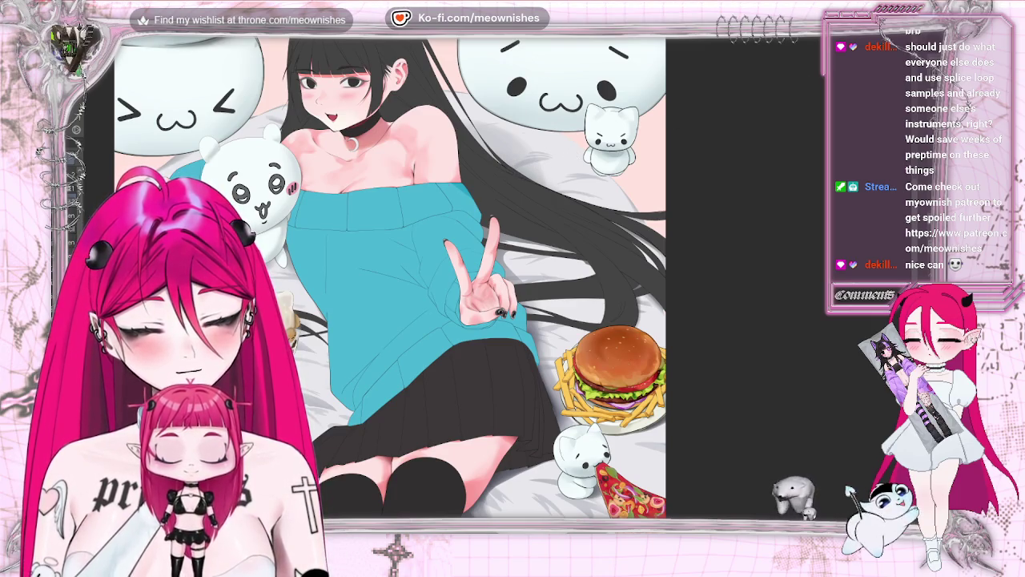
key("h")
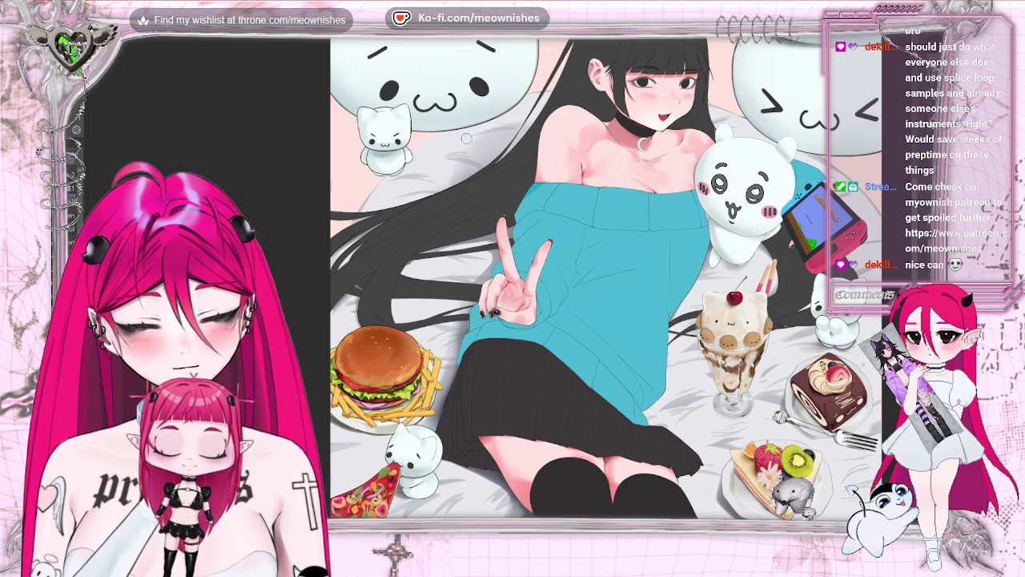
key("ctrl+minus")
key("ctrl+minus")
key("ctrl+minus")
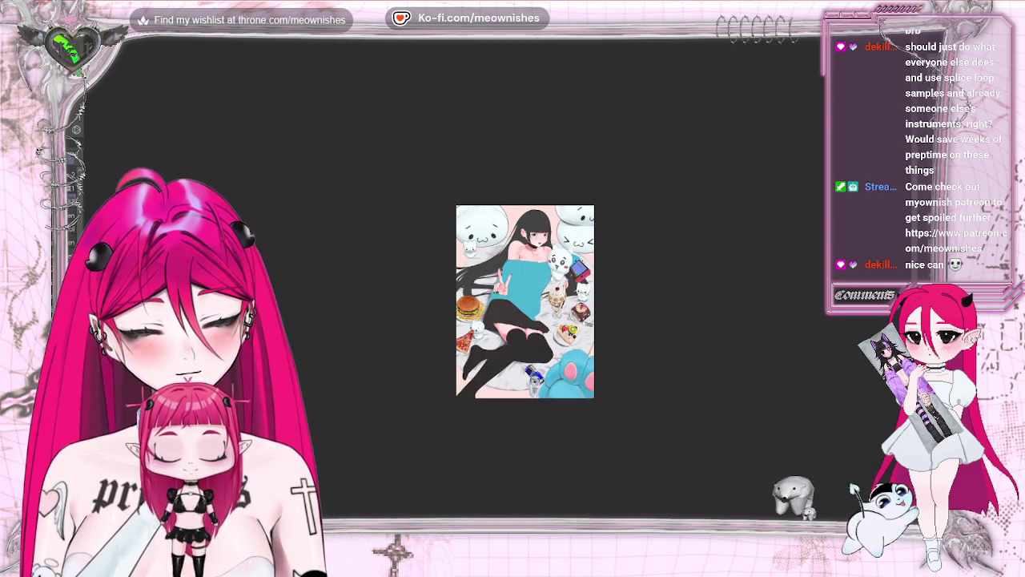
Step: Zoom back in to a close-up of the skirt, burger, pizza and parfait
key("ctrl+plus")
key("ctrl+plus")
key("ctrl+plus")
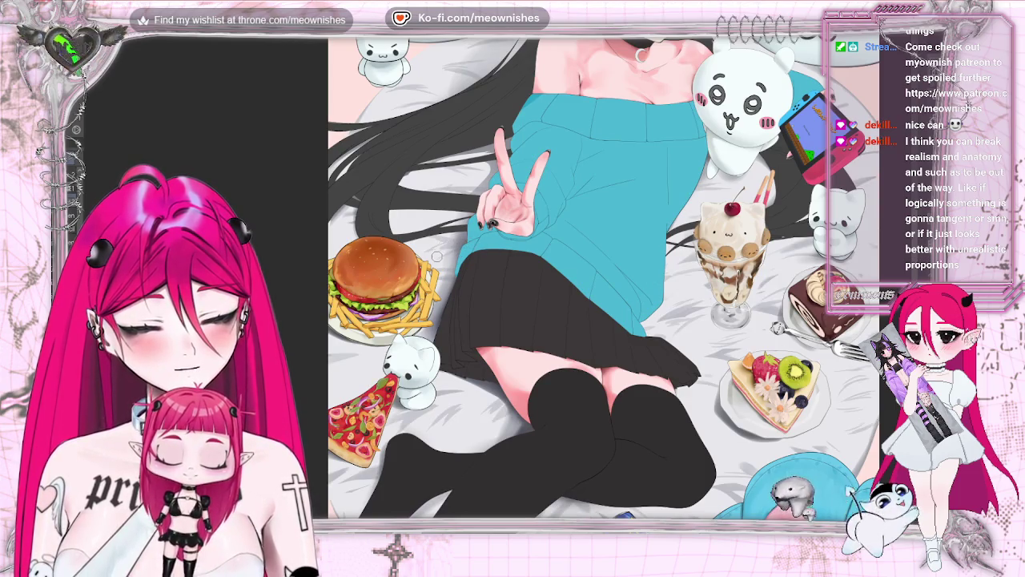
scroll(550, 272, "down", 5)
scroll(550, 272, "down", 2)
scroll(550, 272, "up", 2)
scroll(493, 285, "up", 3)
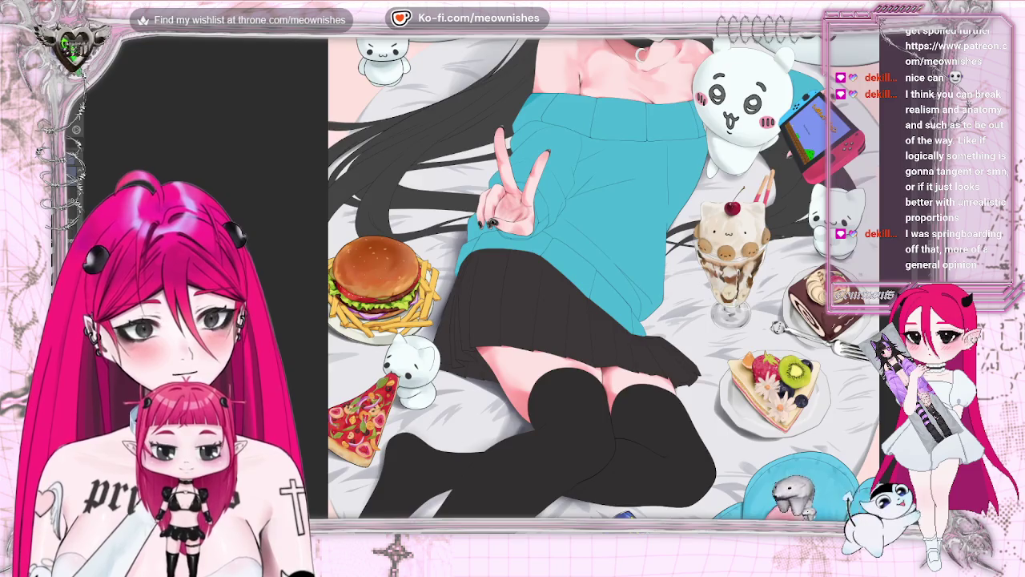
key("ctrl+0")
scroll(499, 285, "down", 2)
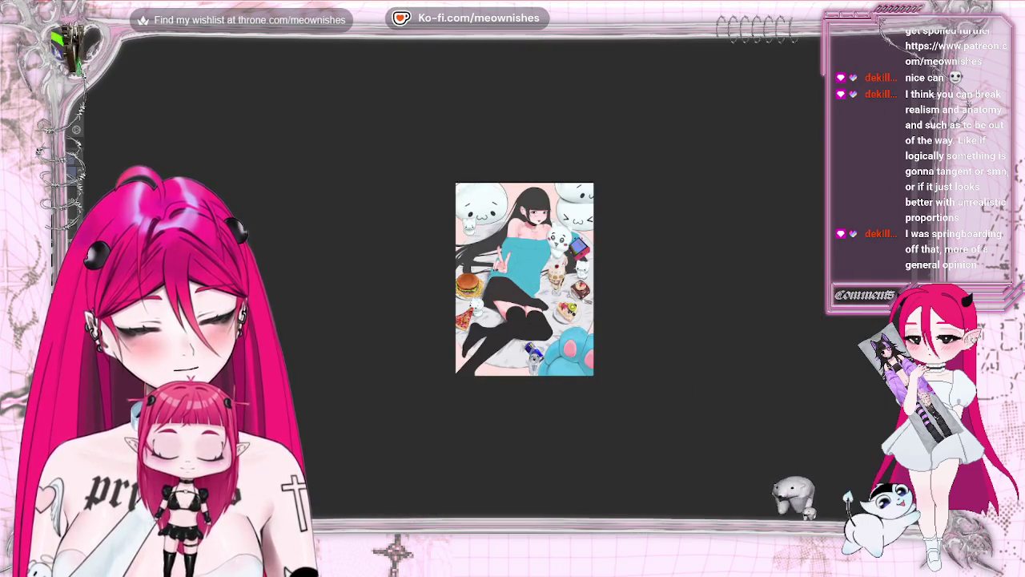
scroll(498, 284, "up", 2)
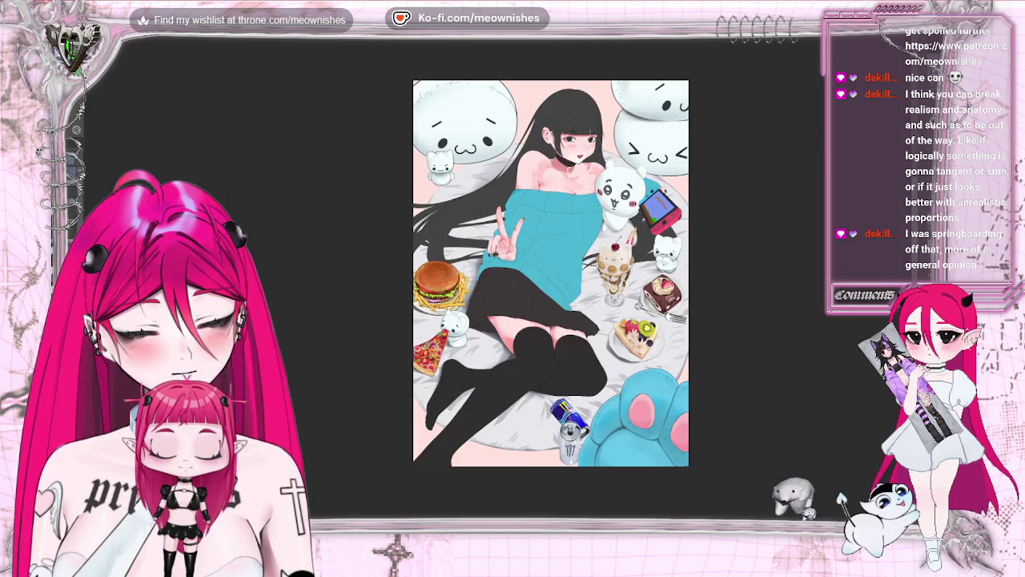
scroll(496, 286, "up", 2)
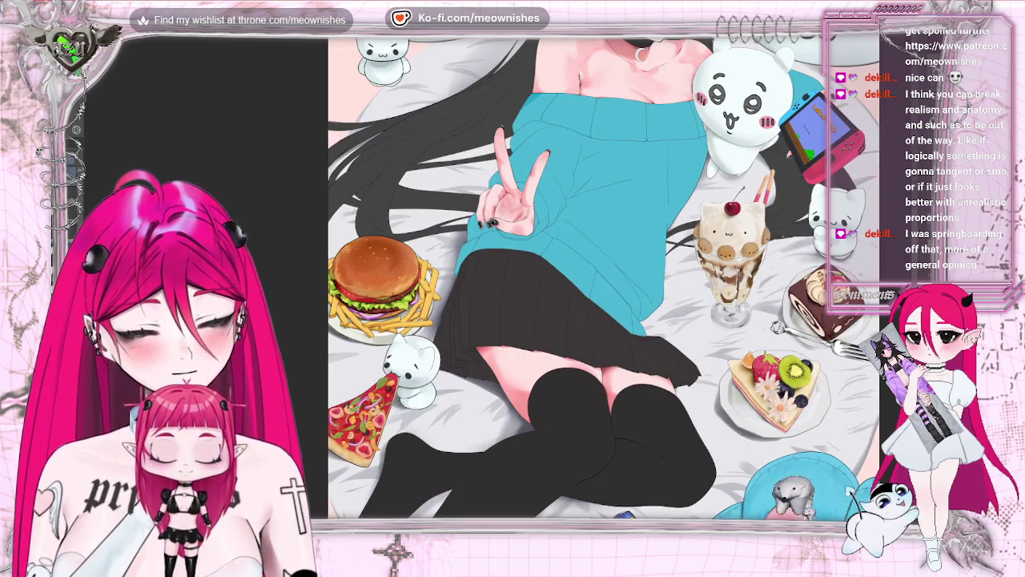
scroll(496, 287, "down", 2)
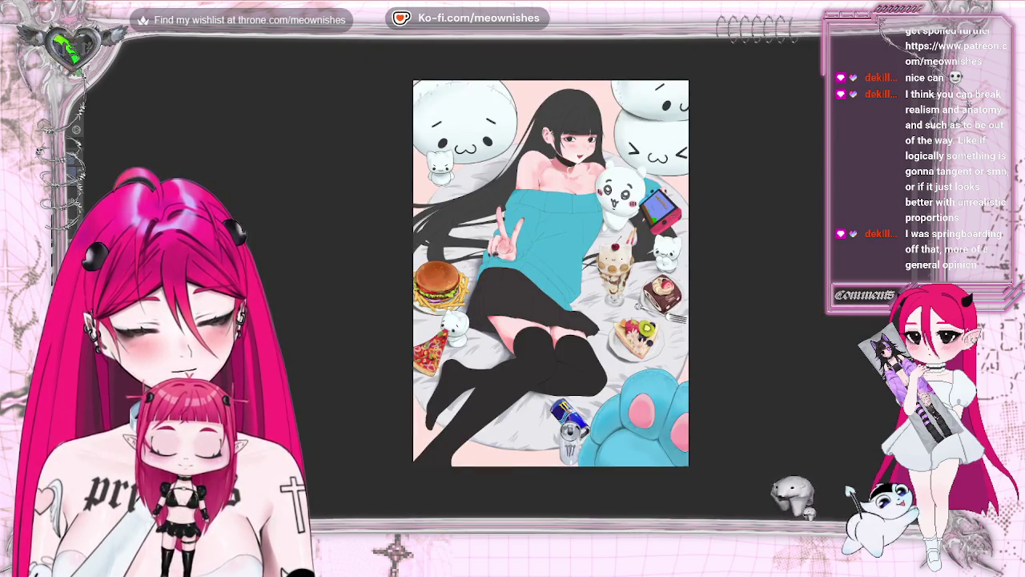
scroll(496, 280, "up", 2)
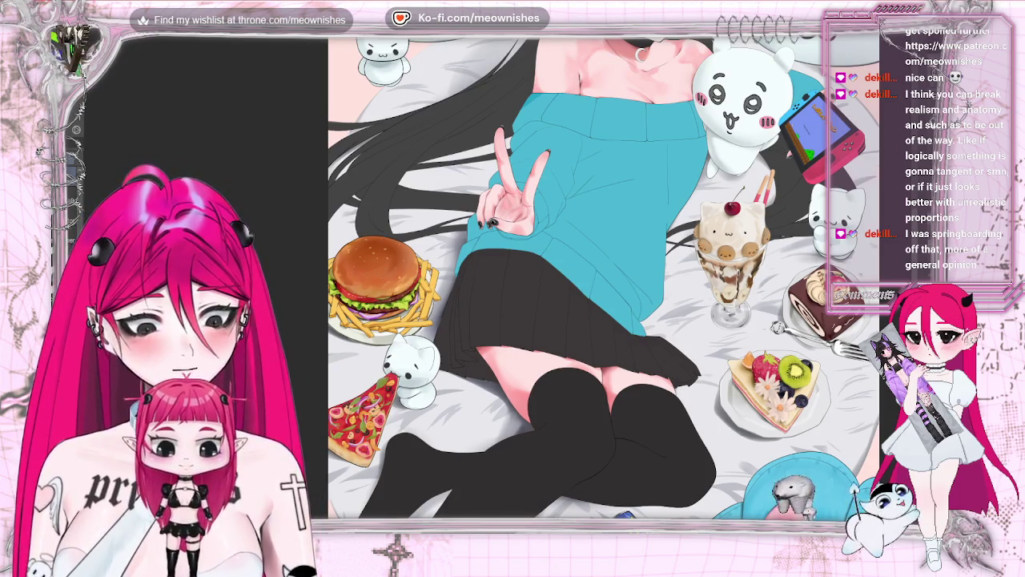
scroll(496, 280, "down", 2)
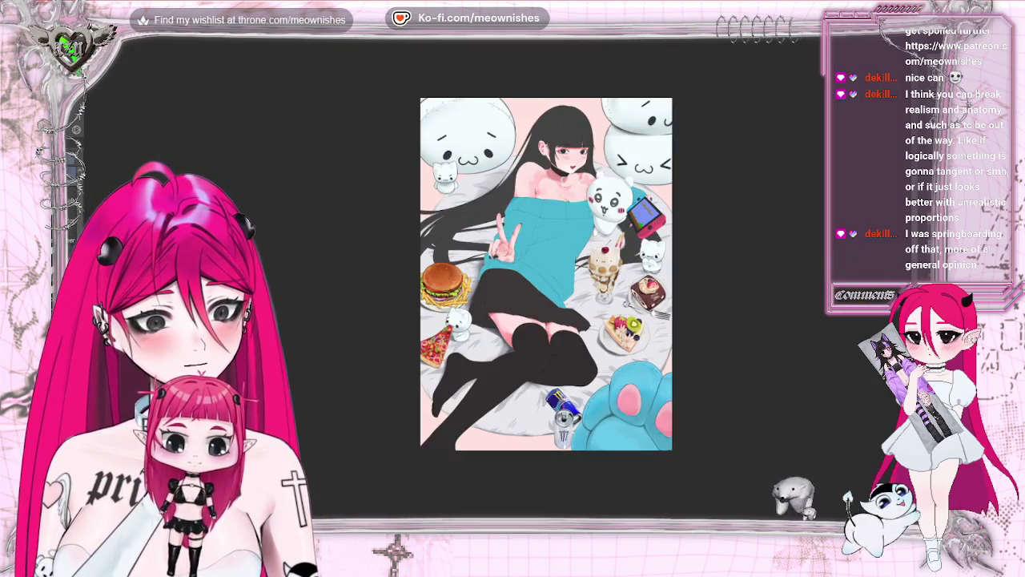
scroll(497, 280, "up", 1)
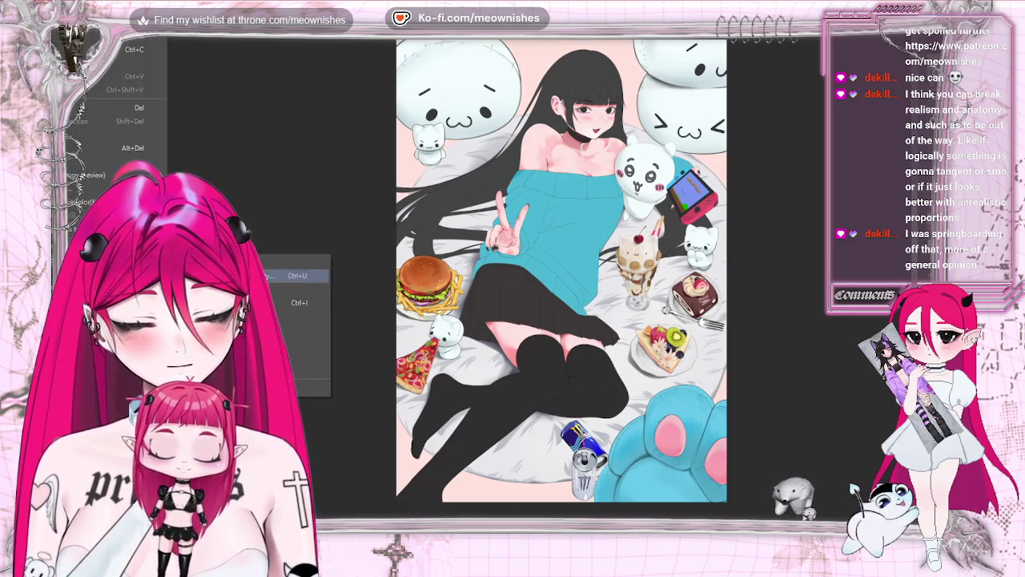
key("ctrl+u")
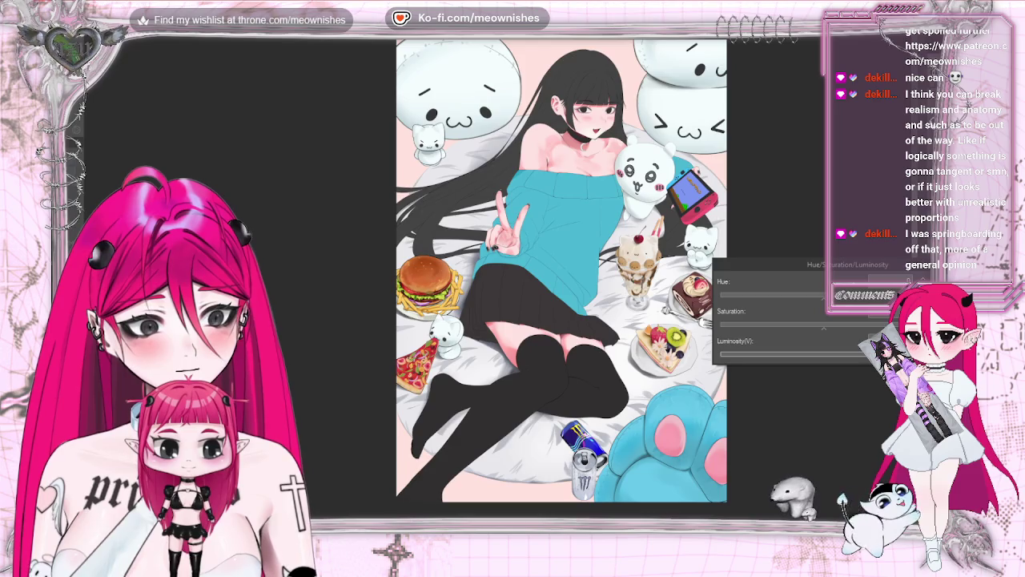
scroll(498, 285, "down", 1)
scroll(498, 285, "down", 3)
scroll(498, 285, "up", 2)
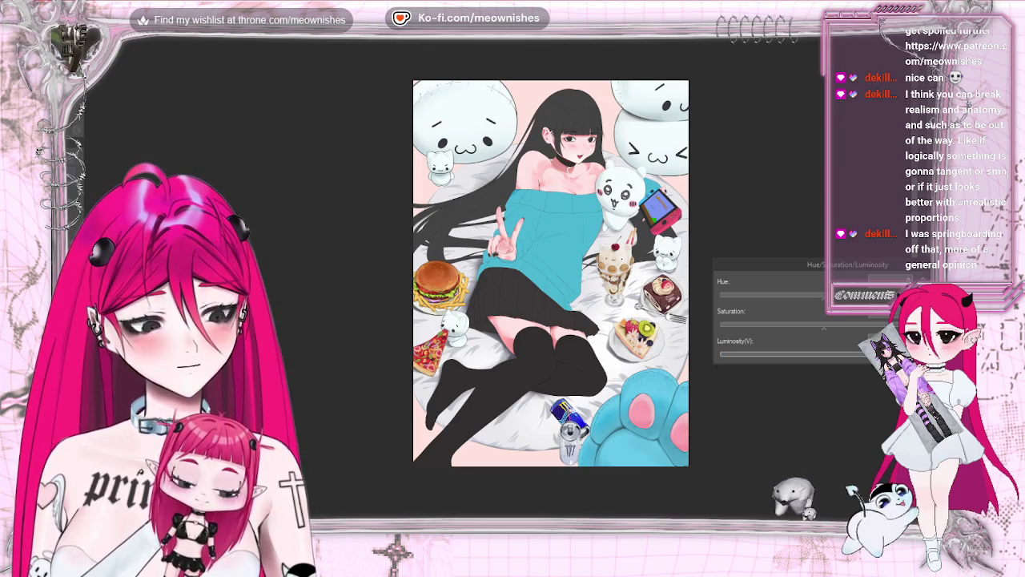
scroll(550, 272, "right", 3)
scroll(467, 272, "down", 3)
scroll(467, 273, "down", 2)
scroll(468, 273, "up", 2)
scroll(468, 273, "up", 3)
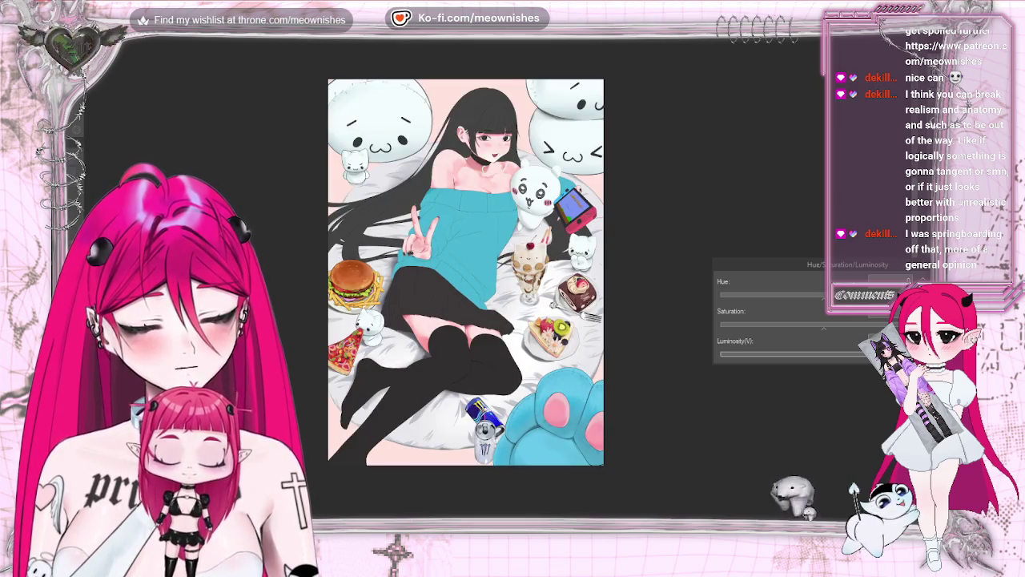
key("Return")
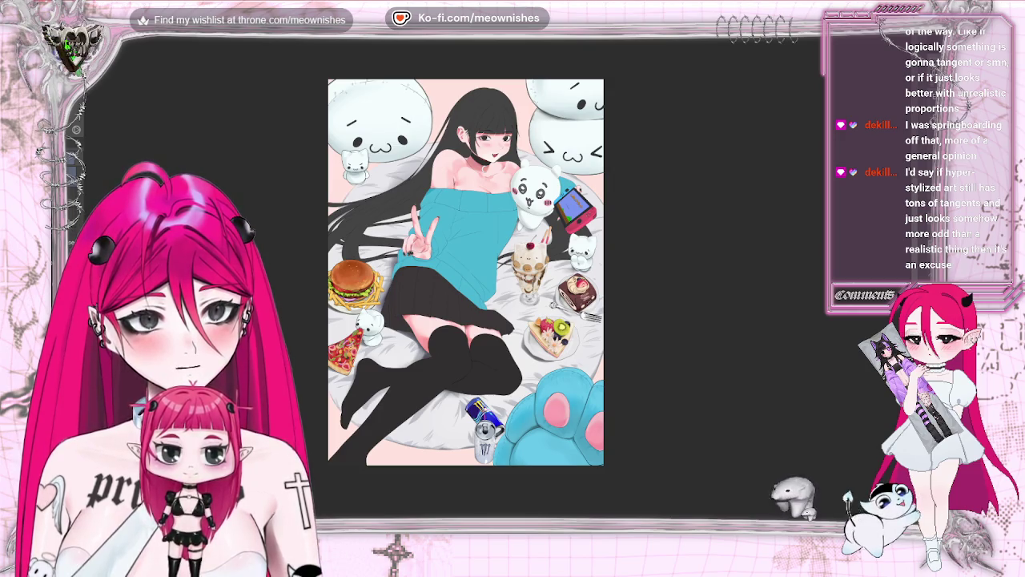
scroll(280, 276, "up", 3)
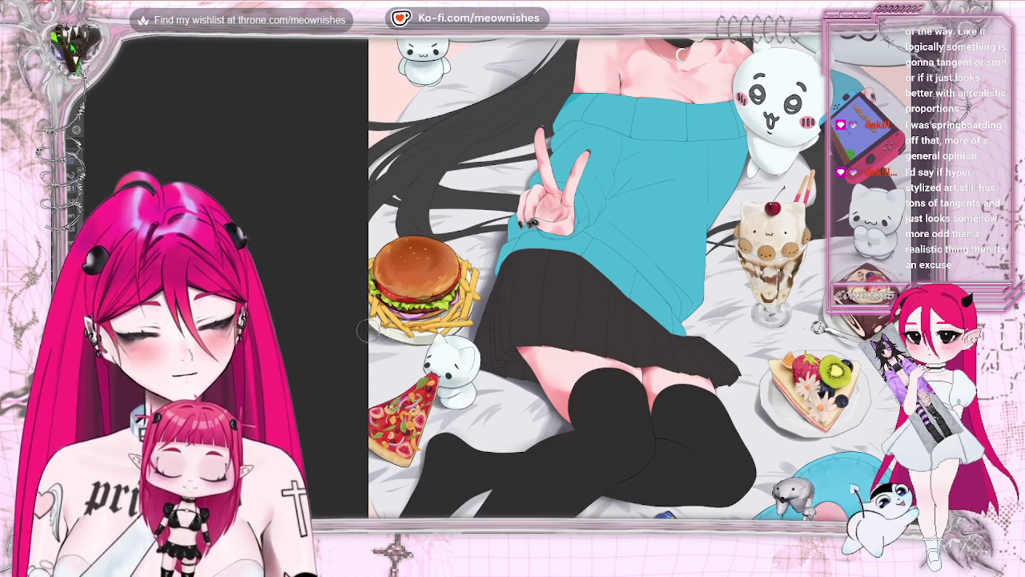
key("ctrl+0")
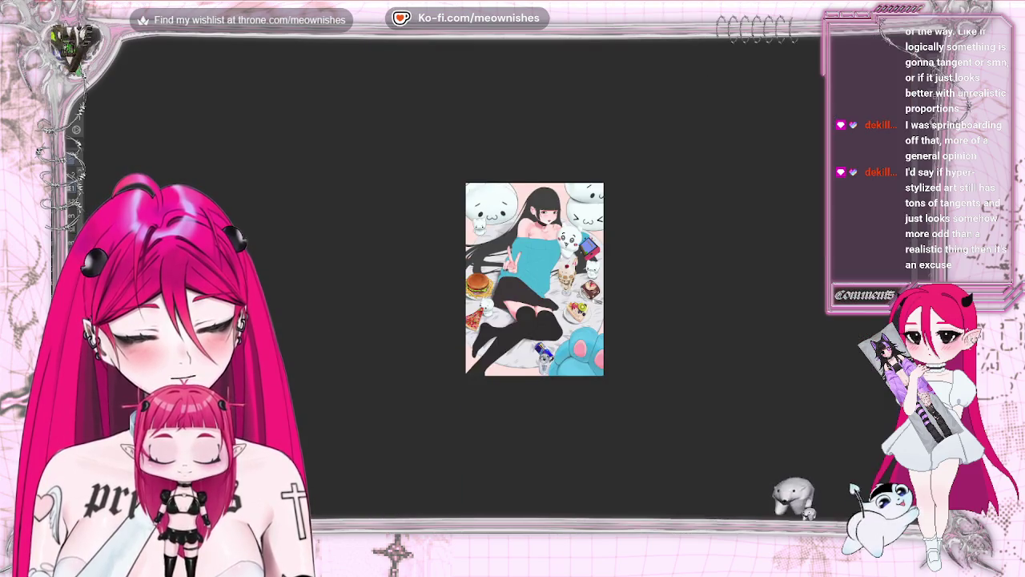
scroll(496, 281, "up", 5)
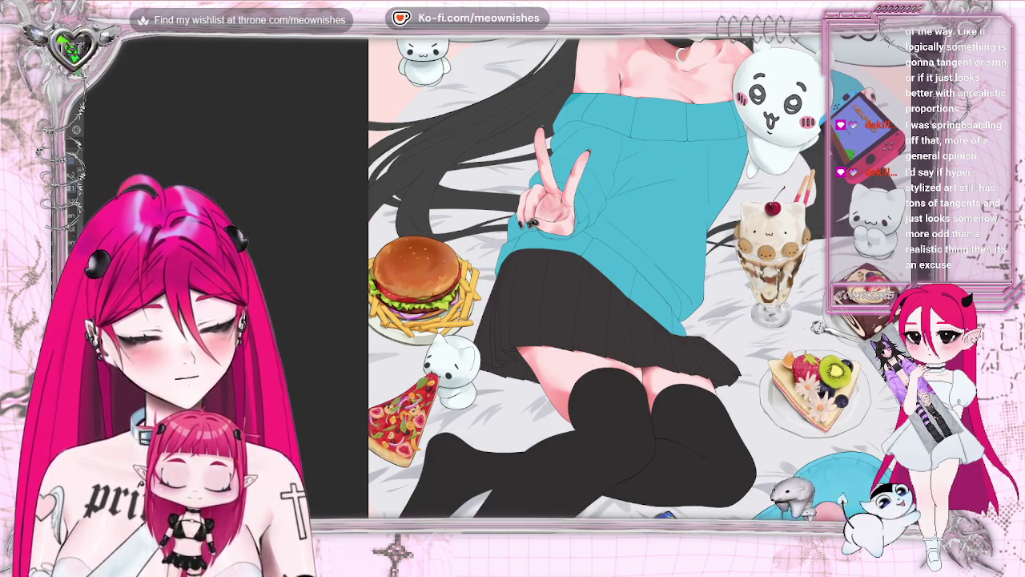
Step: Restore the darker linework on the hair, sweater and skirt edge with undo
key("ctrl+z")
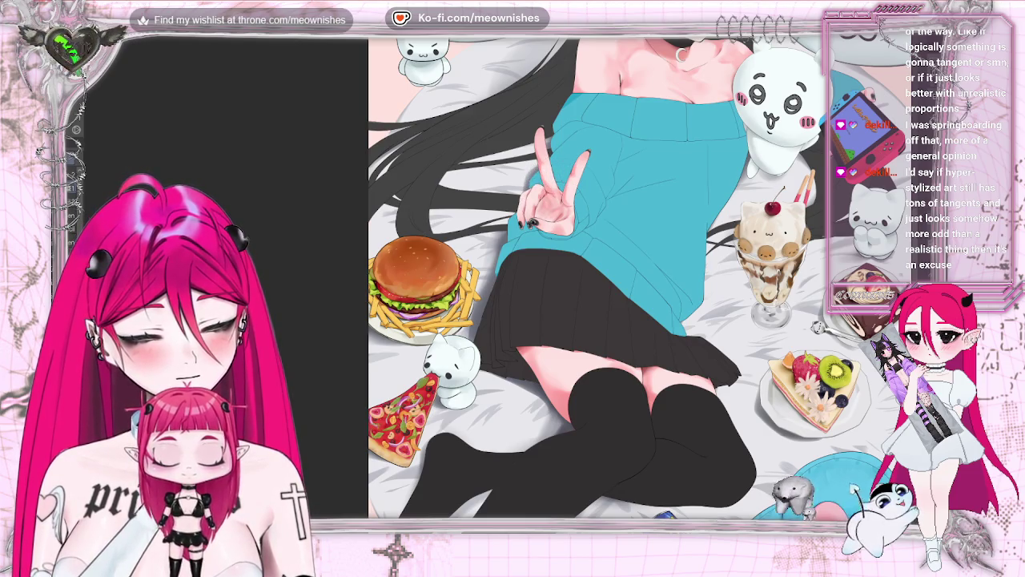
scroll(496, 284, "down", 2)
scroll(497, 285, "down", 2)
scroll(499, 285, "up", 3)
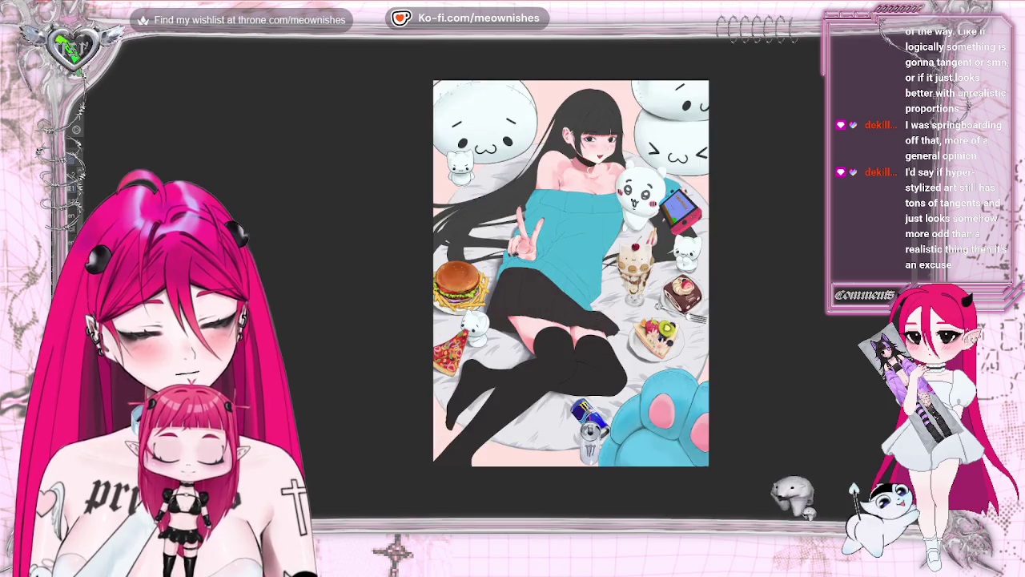
Step: Mirror the view and pan around to check the composition
key("m")
key("m")
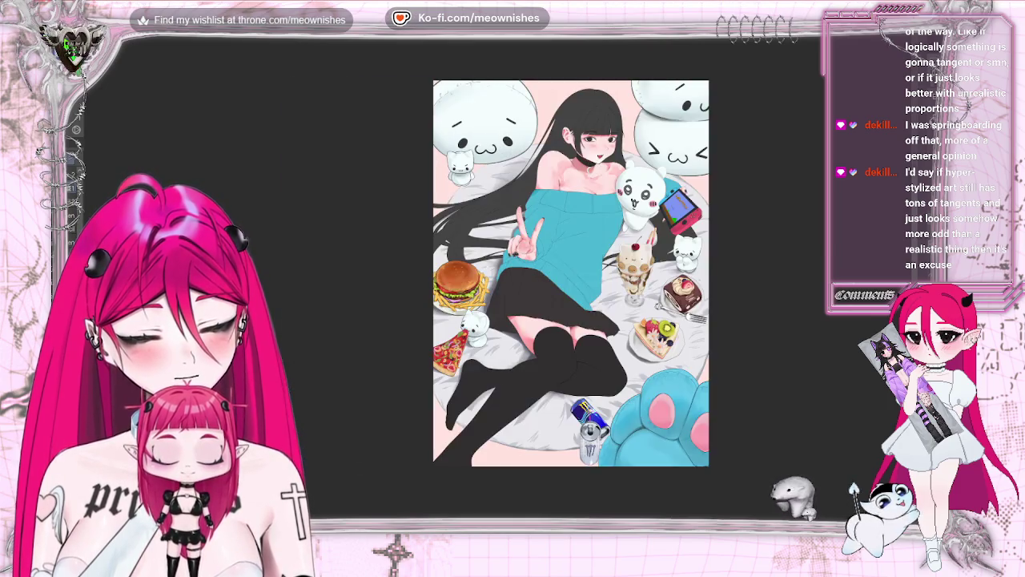
scroll(499, 285, "down", 3)
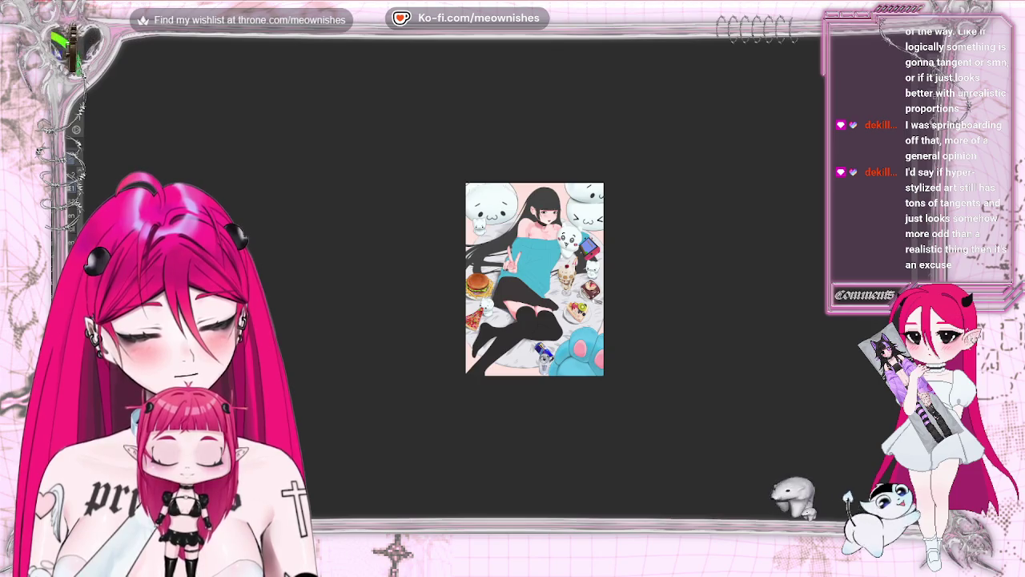
scroll(498, 285, "up", 3)
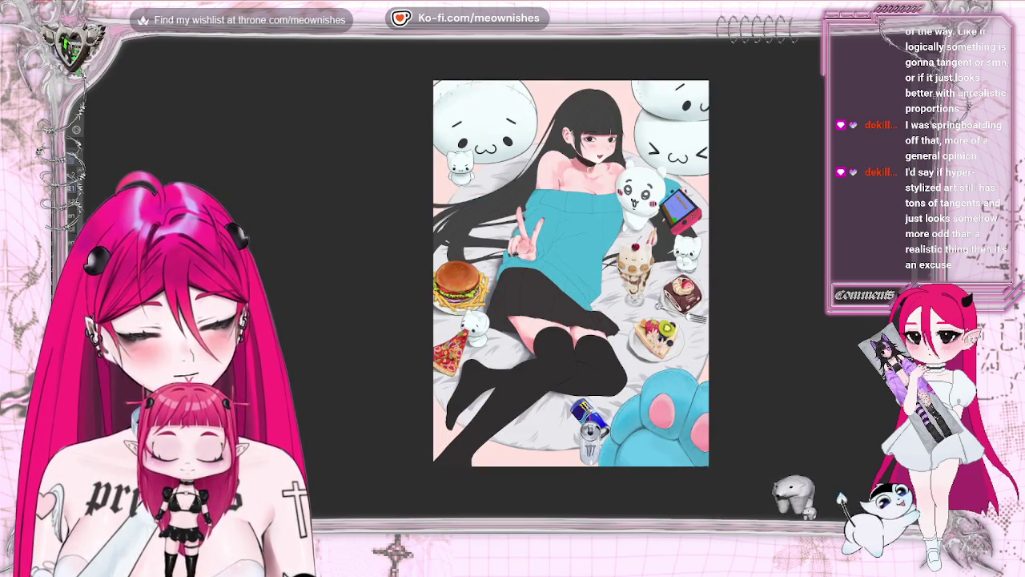
scroll(571, 284, "up", 1)
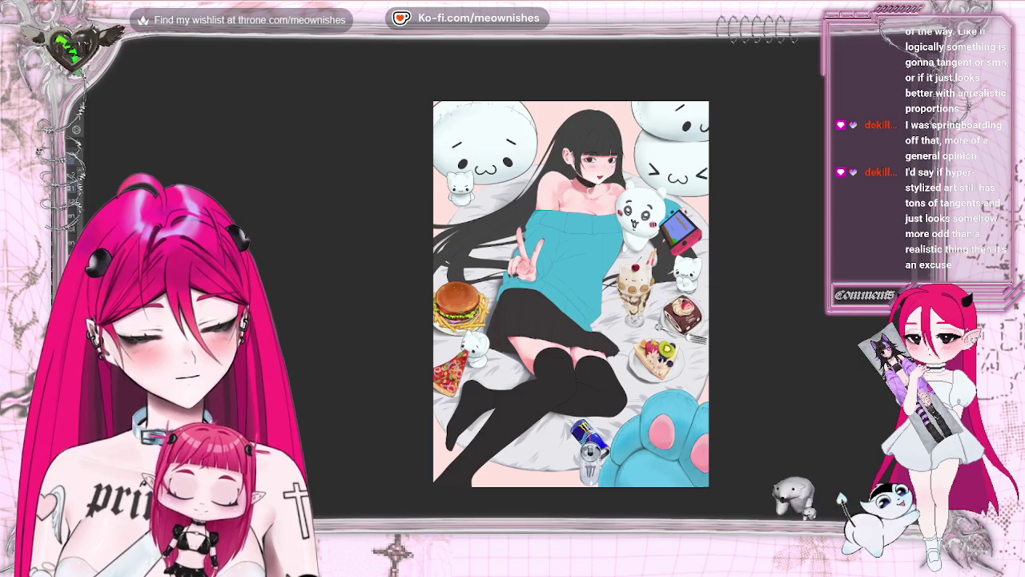
scroll(536, 294, "right", 3)
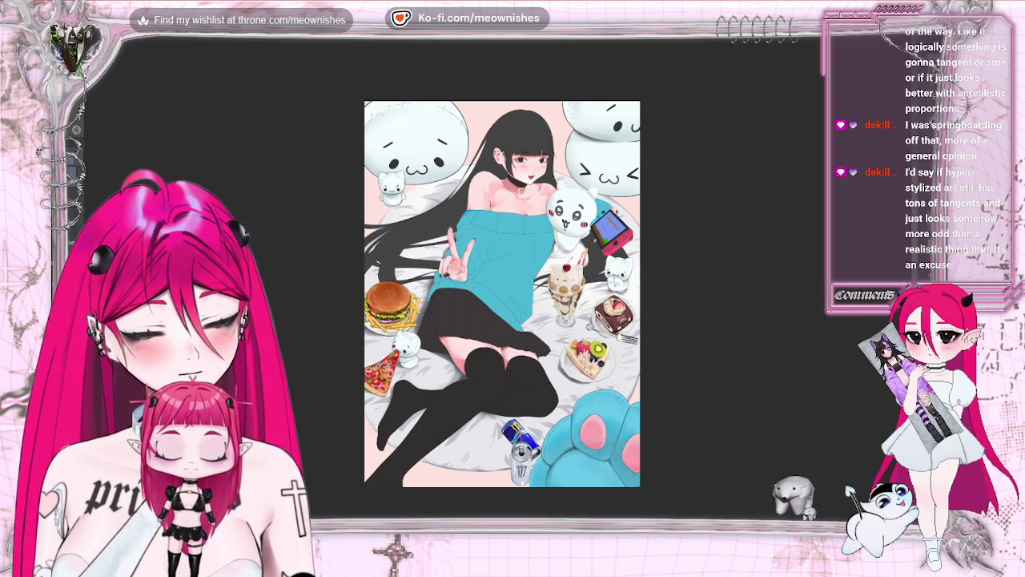
Step: Zoom out to the whole illustration and back in, twice, to review
key("ctrl+minus")
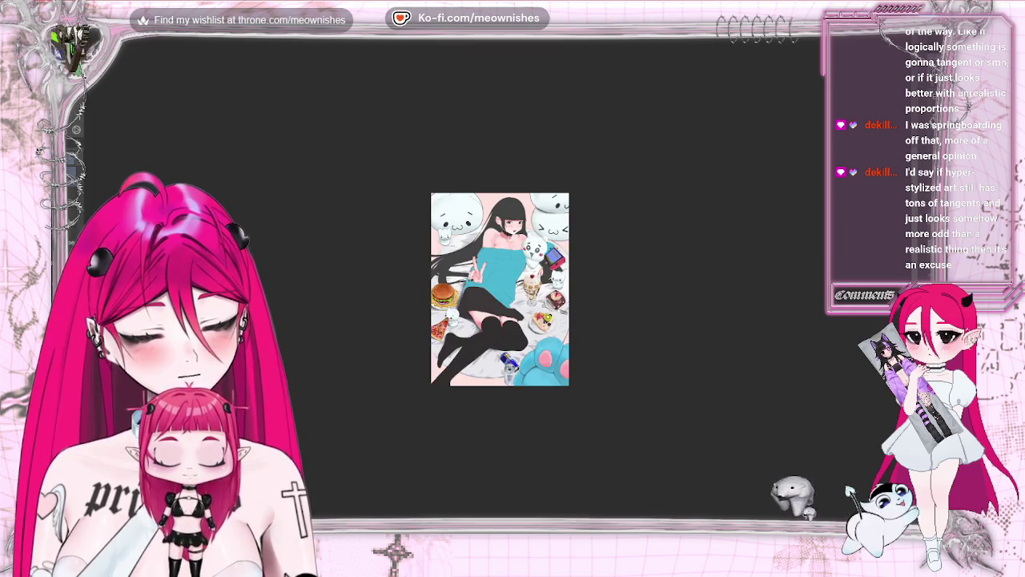
key("ctrl+plus")
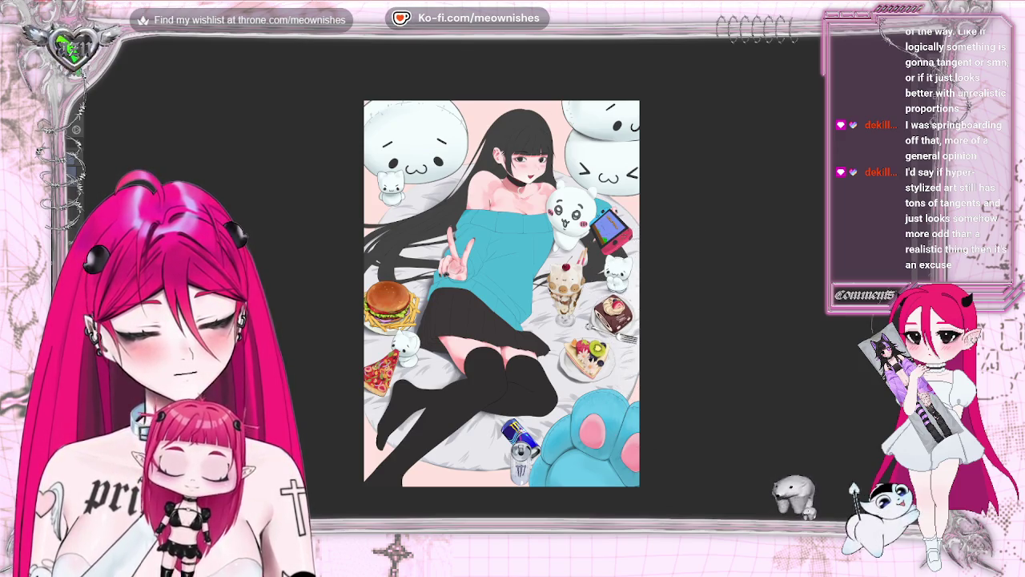
scroll(501, 265, "down", 2)
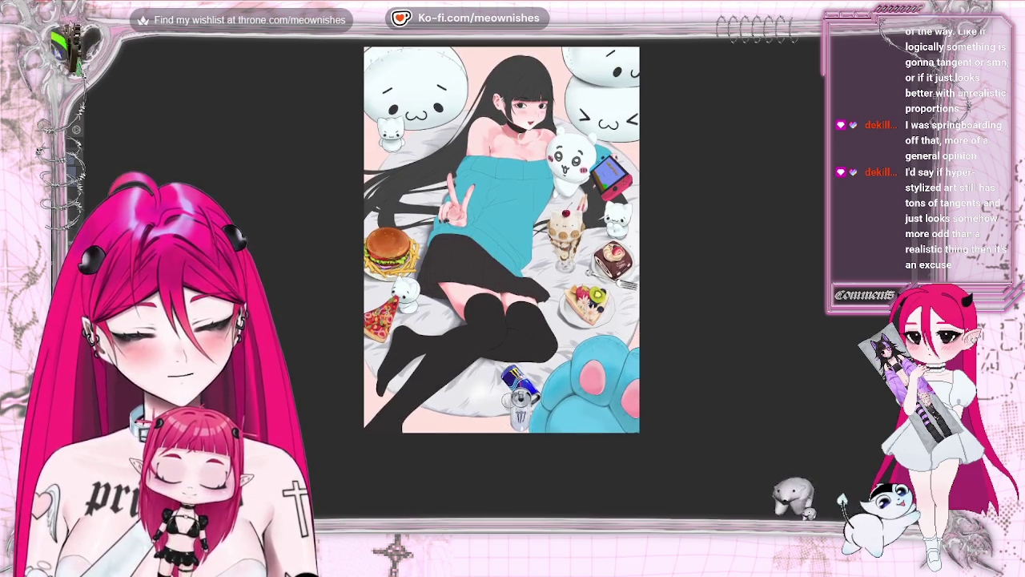
key("ctrl+minus")
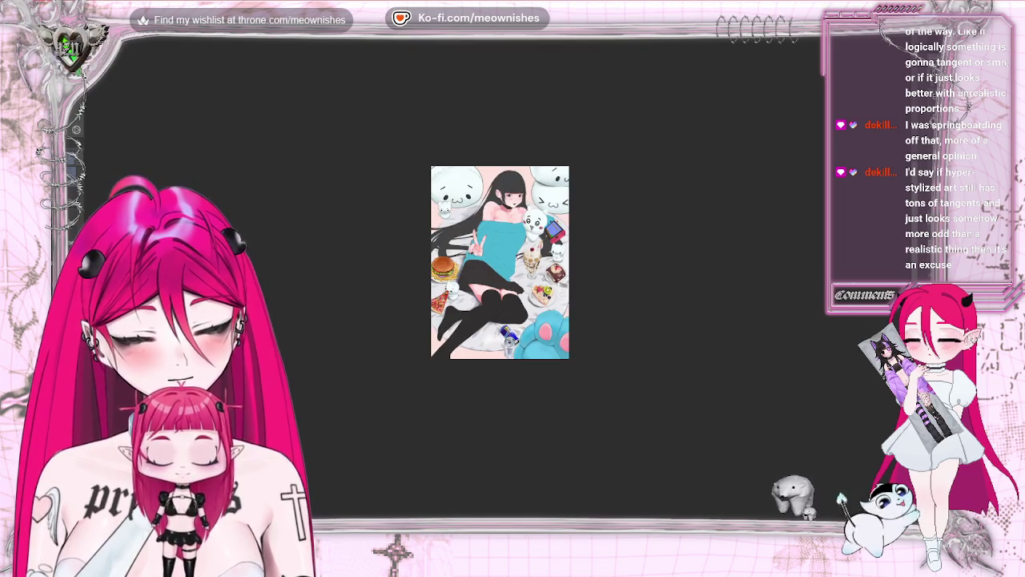
key("ctrl+plus")
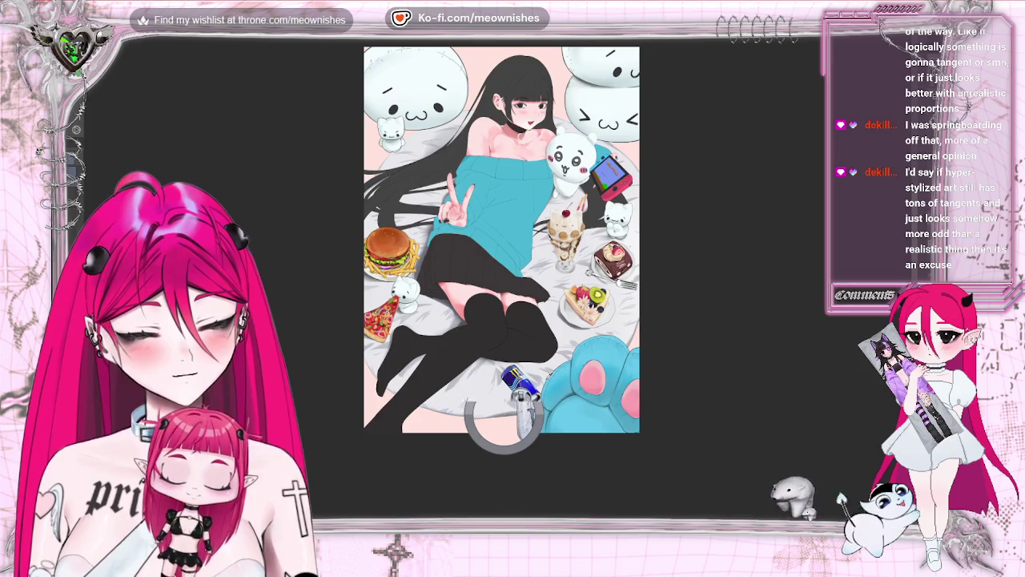
scroll(363, 115, "down", 3)
scroll(362, 114, "up", 3)
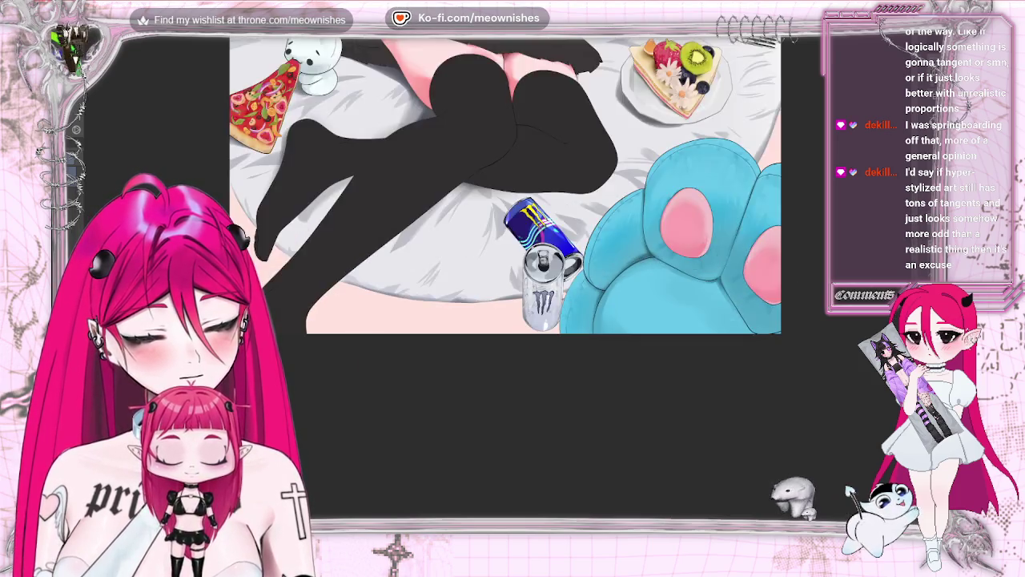
scroll(362, 114, "up", 2)
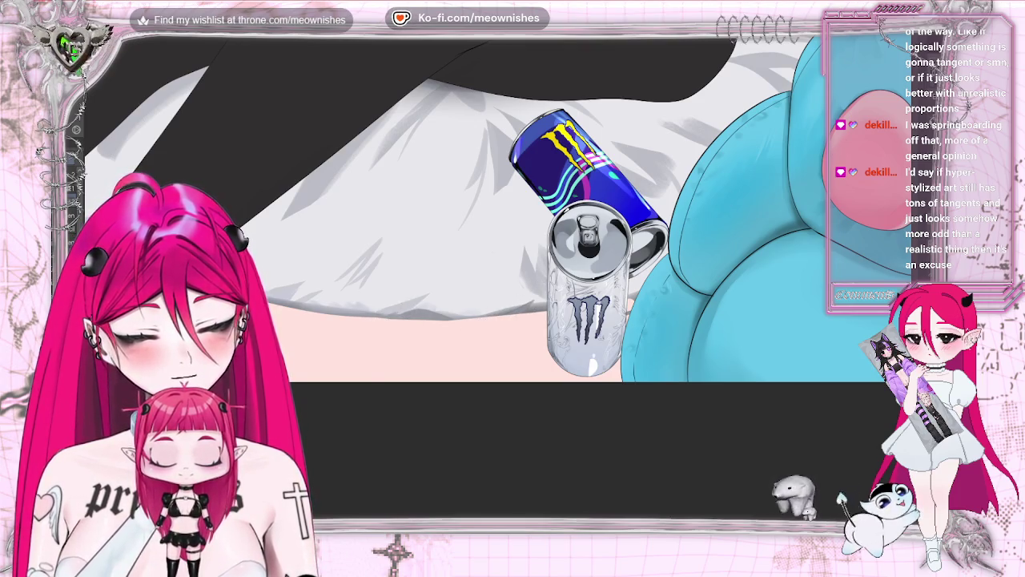
scroll(513, 208, "down", 5)
scroll(513, 208, "up", 3)
scroll(513, 208, "up", 2)
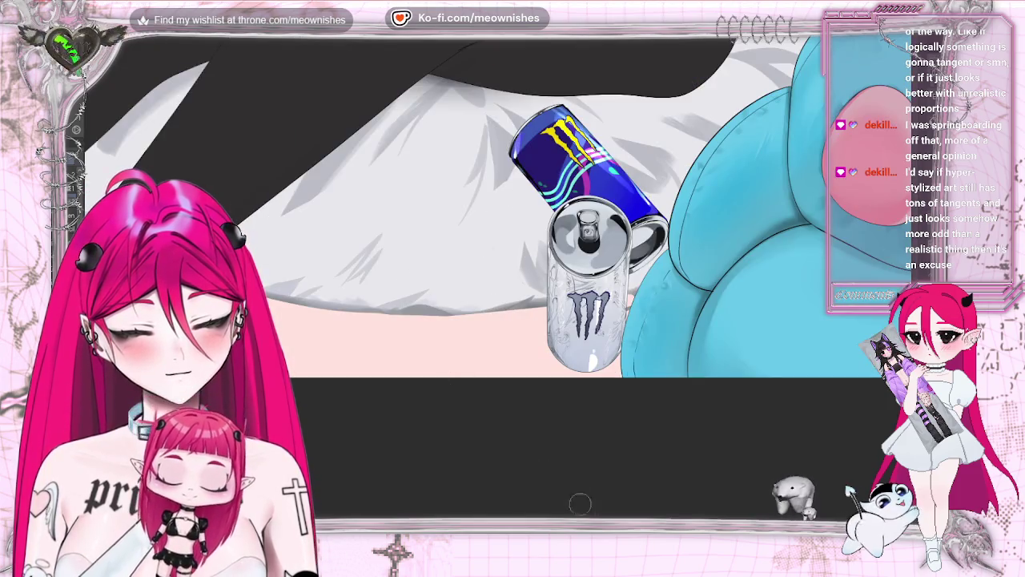
scroll(507, 312, "up", 3)
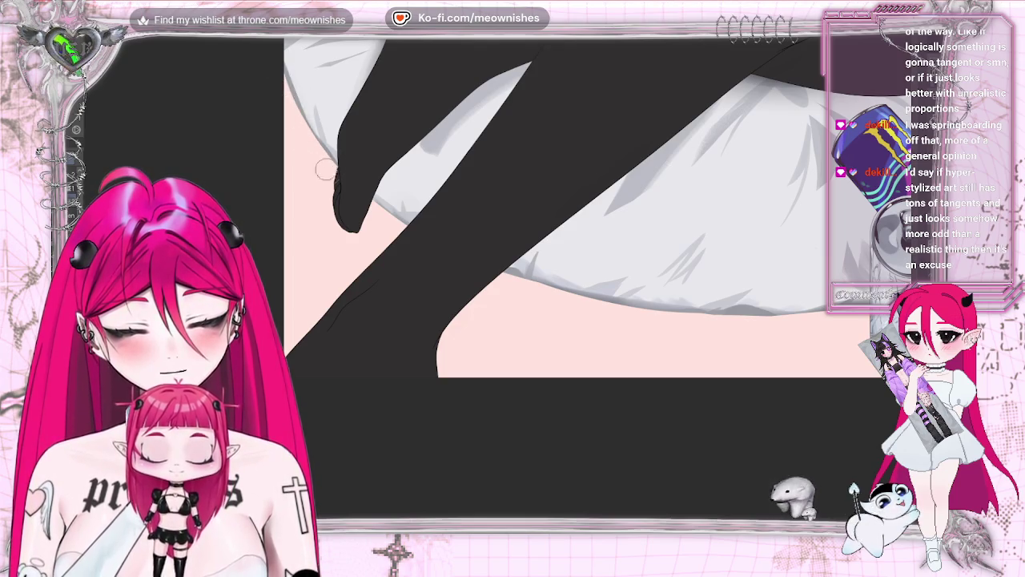
scroll(830, 322, "up", 2)
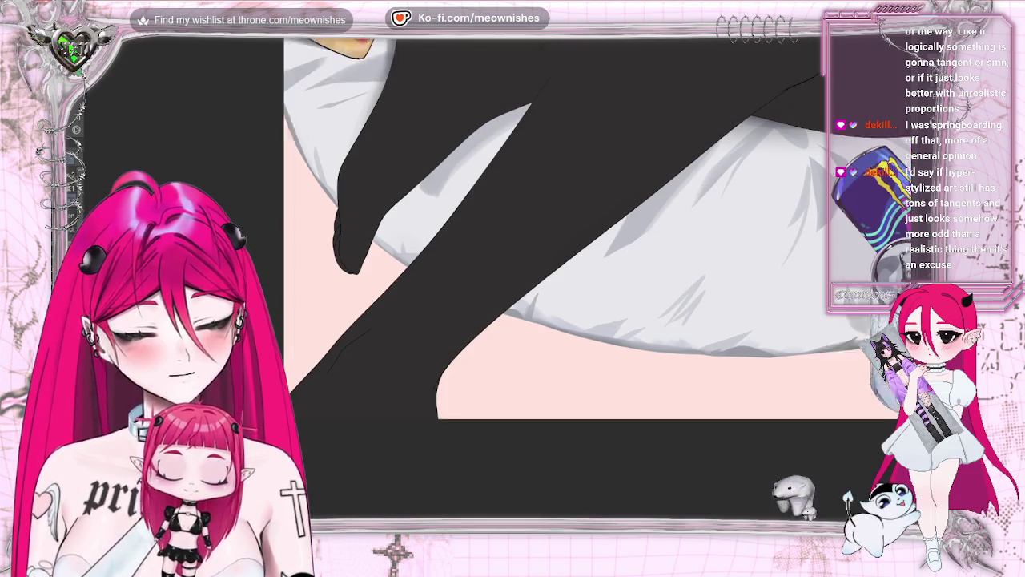
scroll(830, 322, "up", 3)
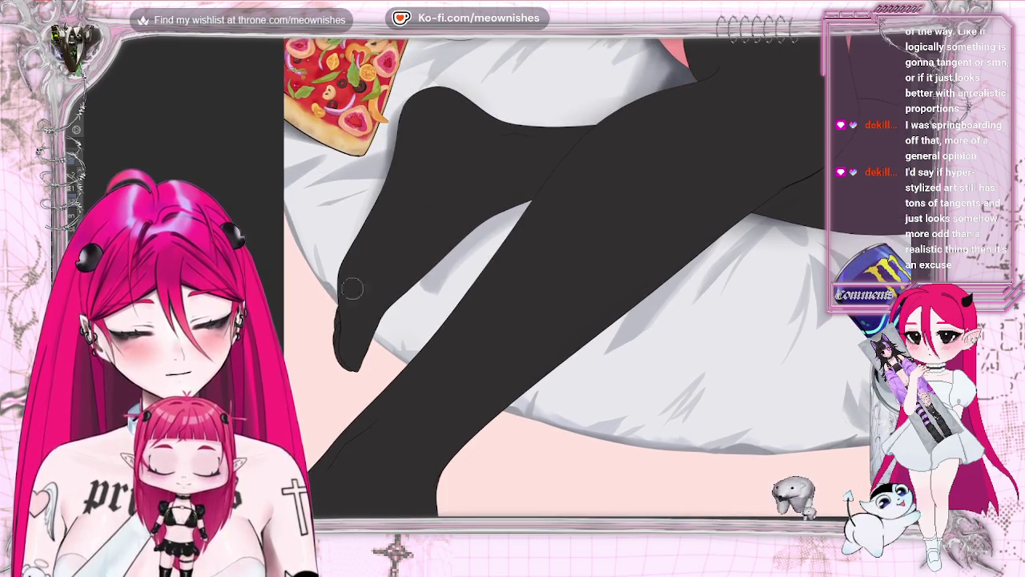
scroll(352, 336, "up", 5)
scroll(352, 336, "up", 3)
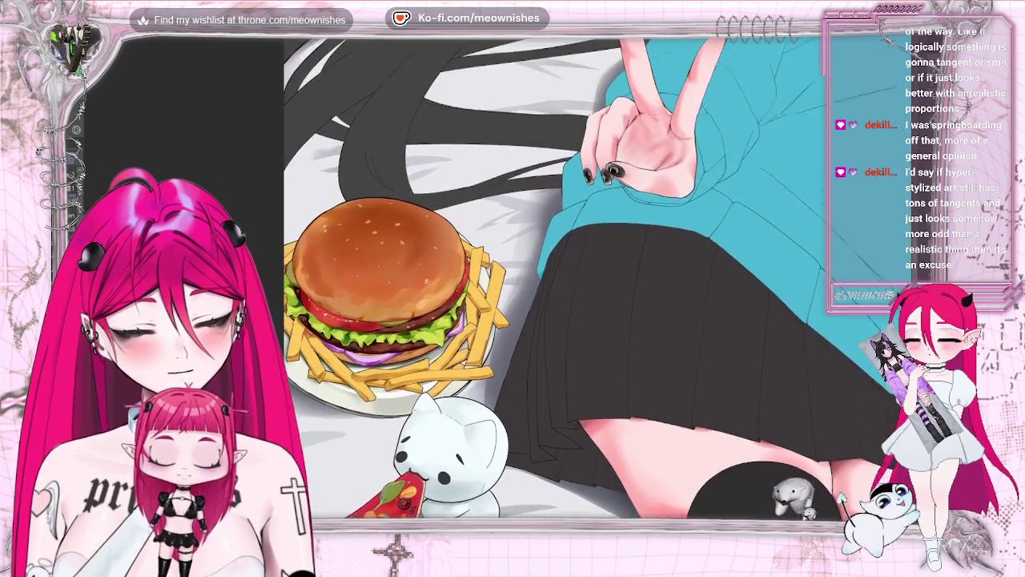
scroll(352, 336, "up", 4)
scroll(352, 336, "up", 3)
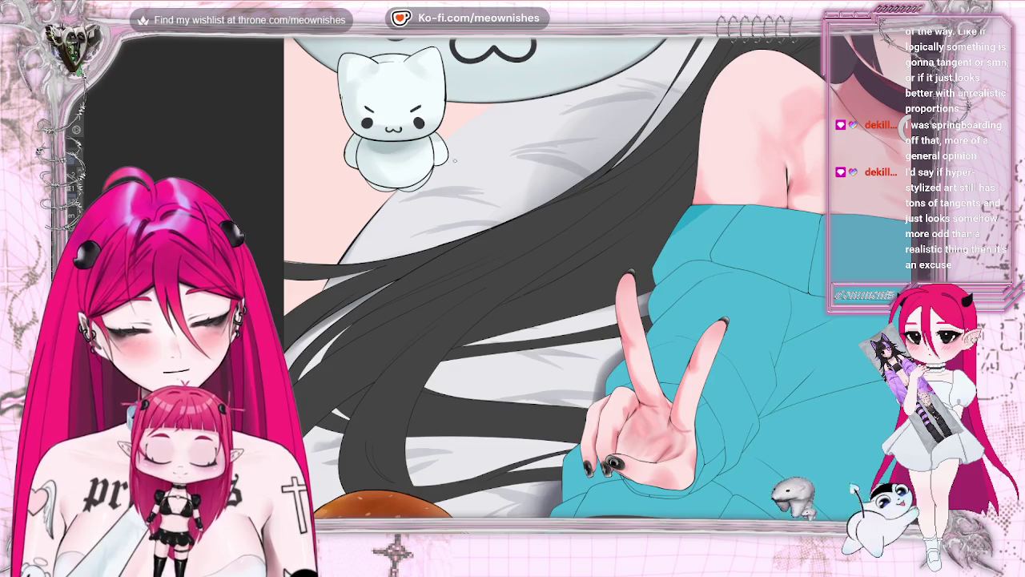
key("ctrl+0")
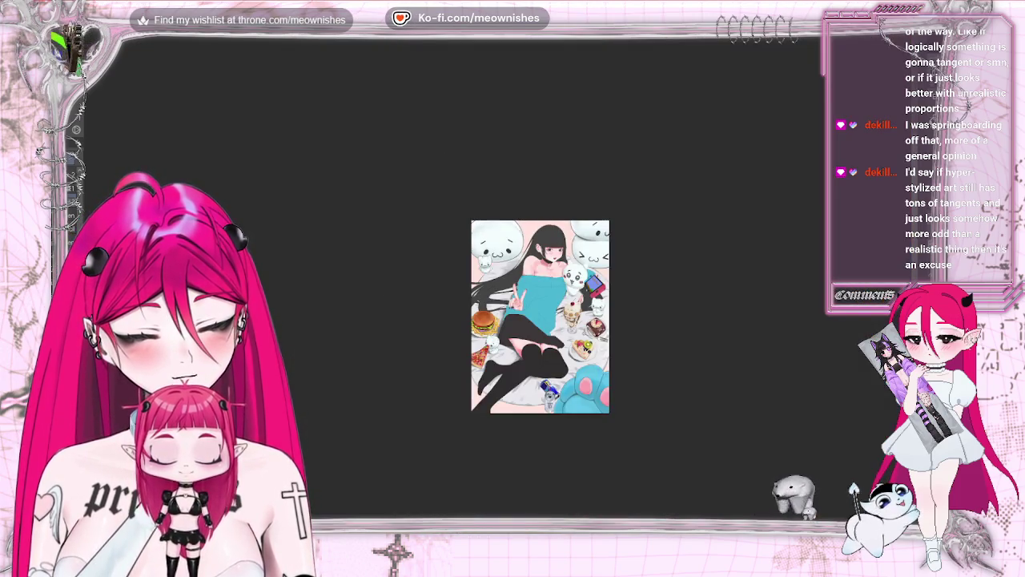
key("ctrl+alt+0")
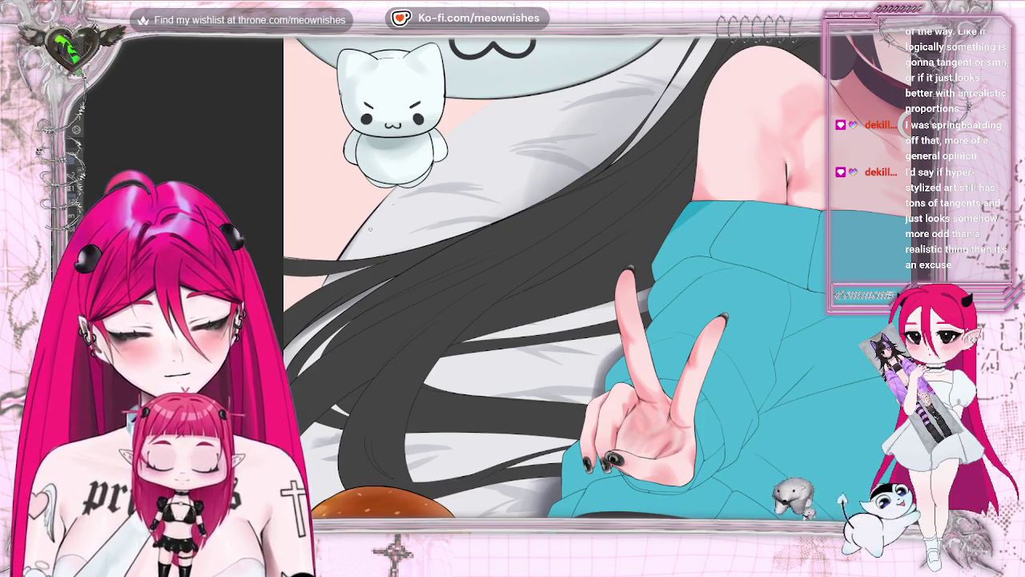
left_click_drag(445, 138, 469, 120)
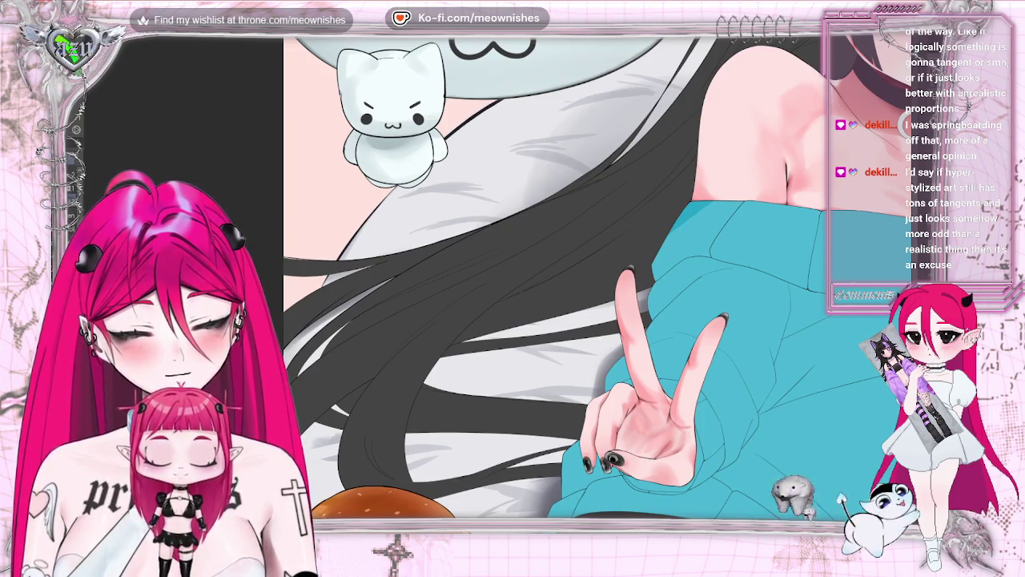
key("ctrl+z")
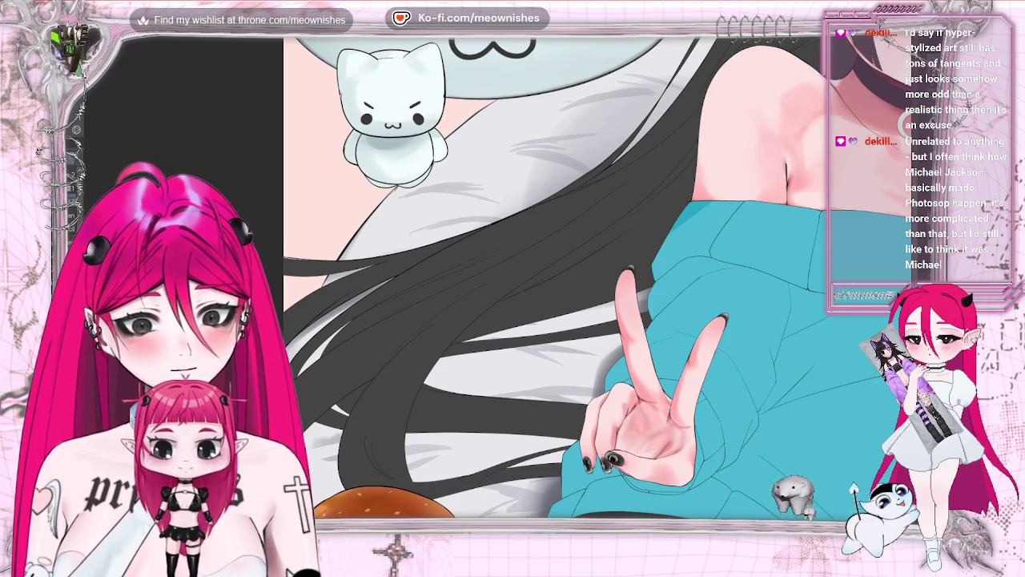
scroll(553, 276, "up", 3)
scroll(552, 276, "up", 2)
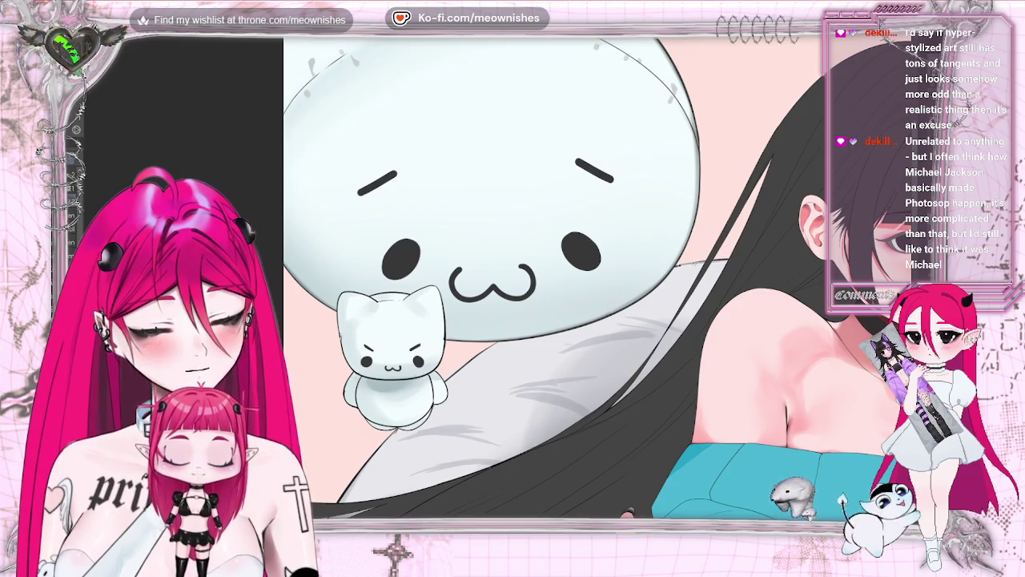
key("ctrl+0")
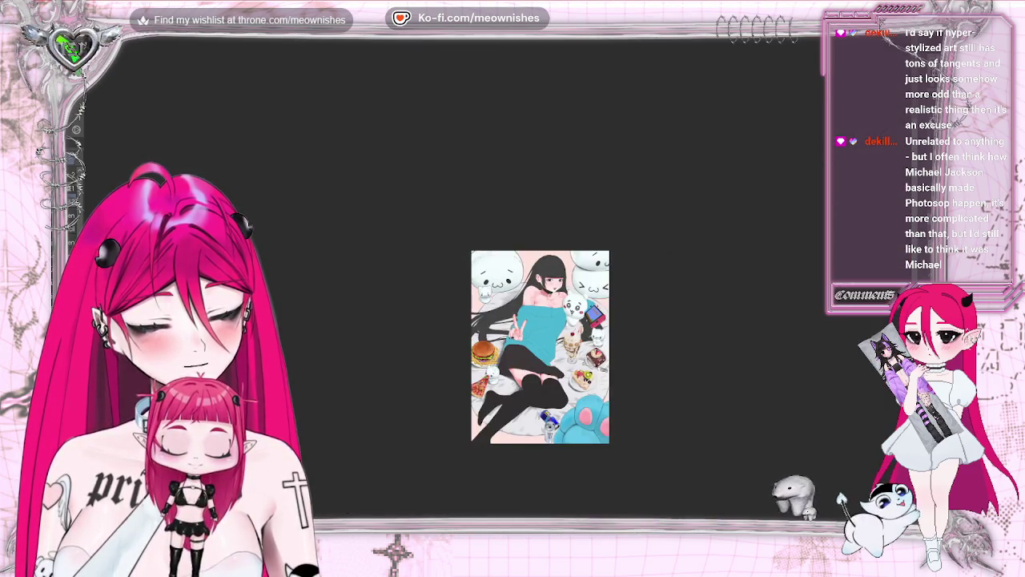
key("ctrl+alt+0")
scroll(552, 277, "down", 2)
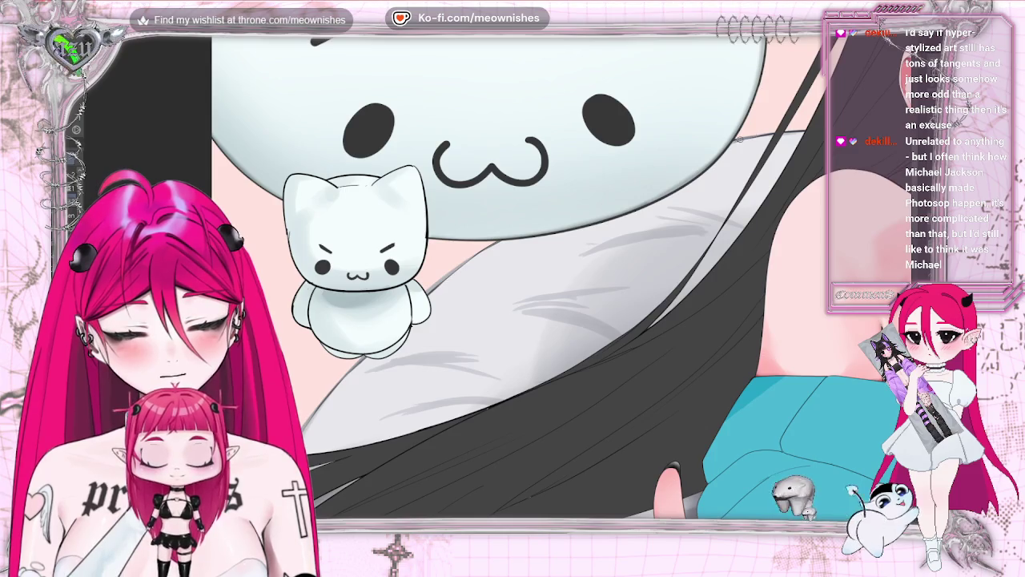
key("ctrl+0")
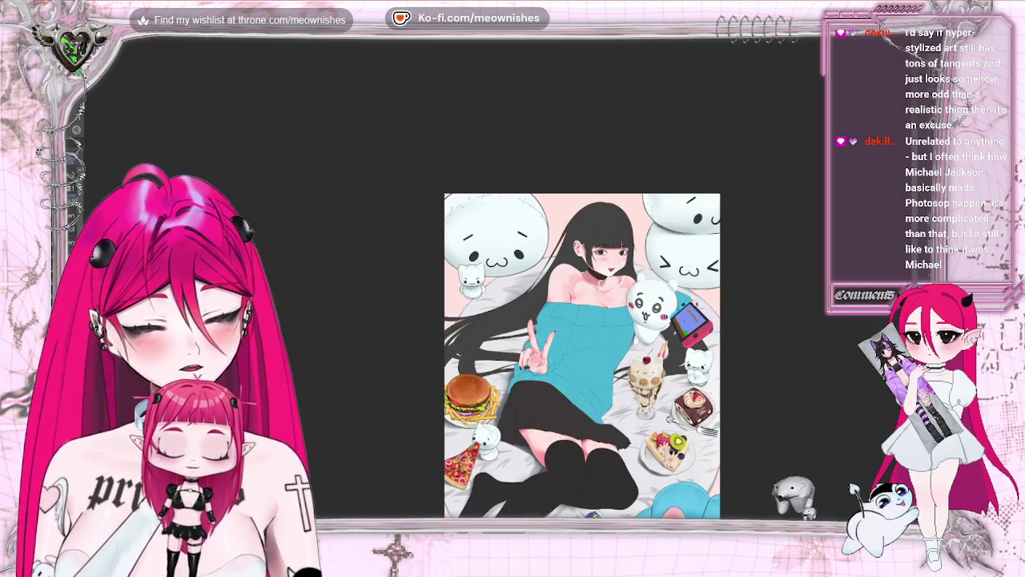
scroll(496, 292, "up", 5)
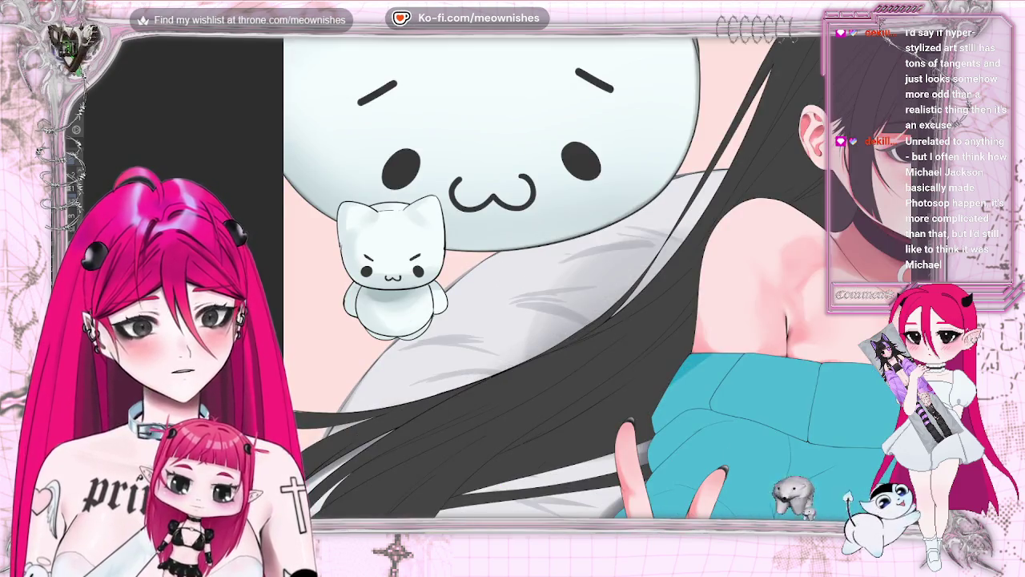
scroll(496, 276, "down", 3)
key("ctrl+shift+v")
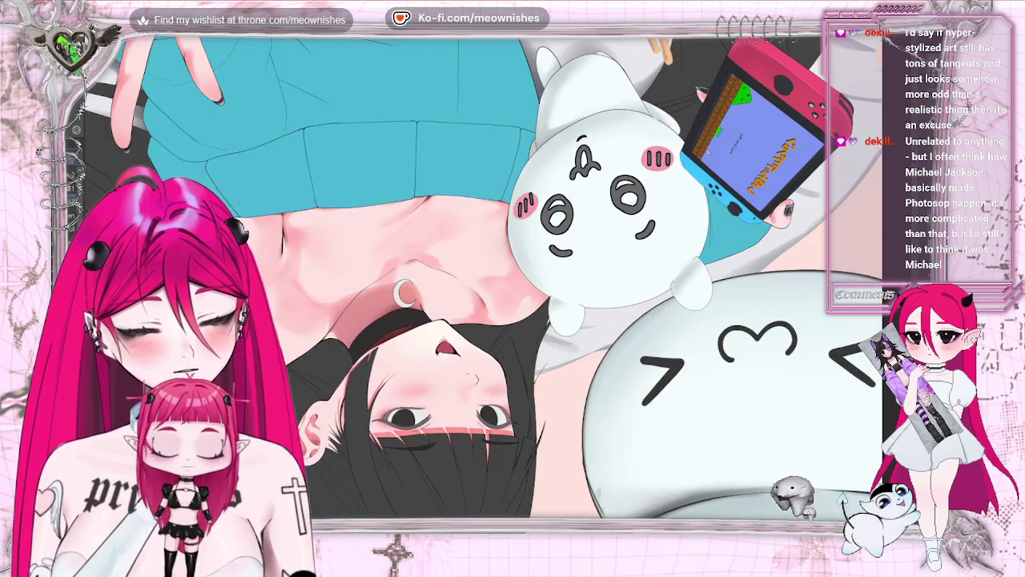
Step: Undo the view flips and fit the upright, unmirrored illustration in the window
key("ctrl+shift+v")
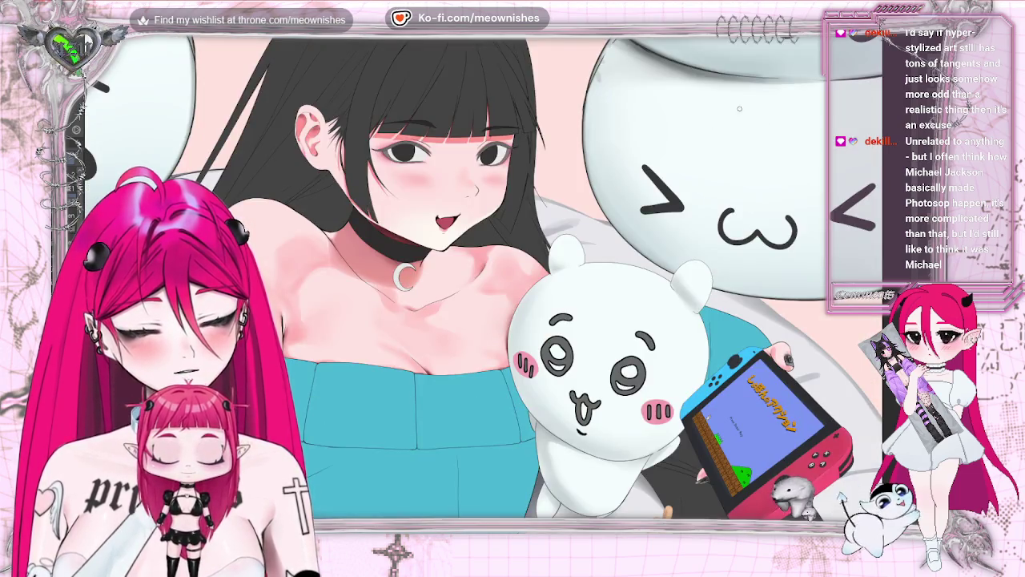
key("ctrl+shift+h")
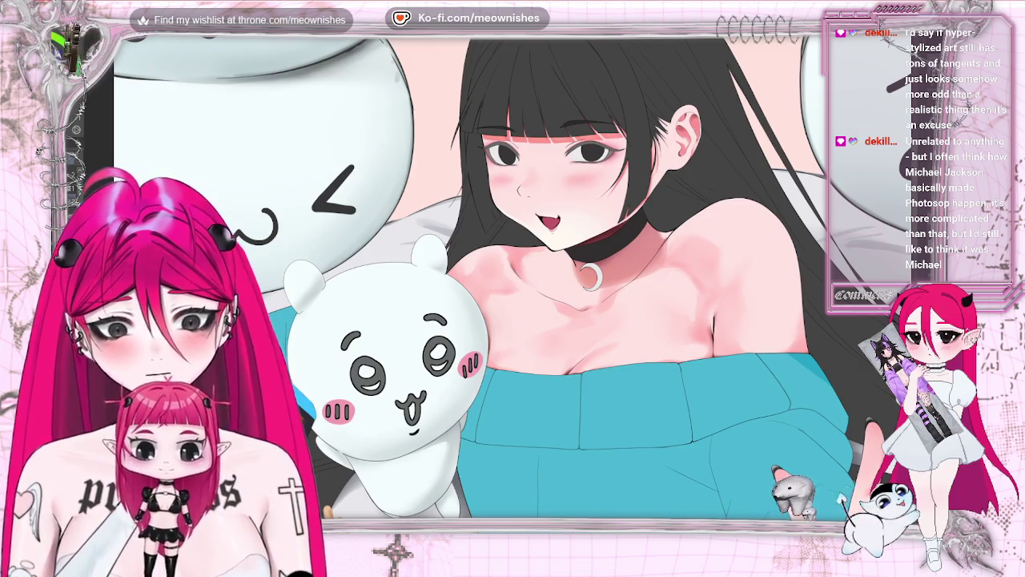
key("ctrl+0")
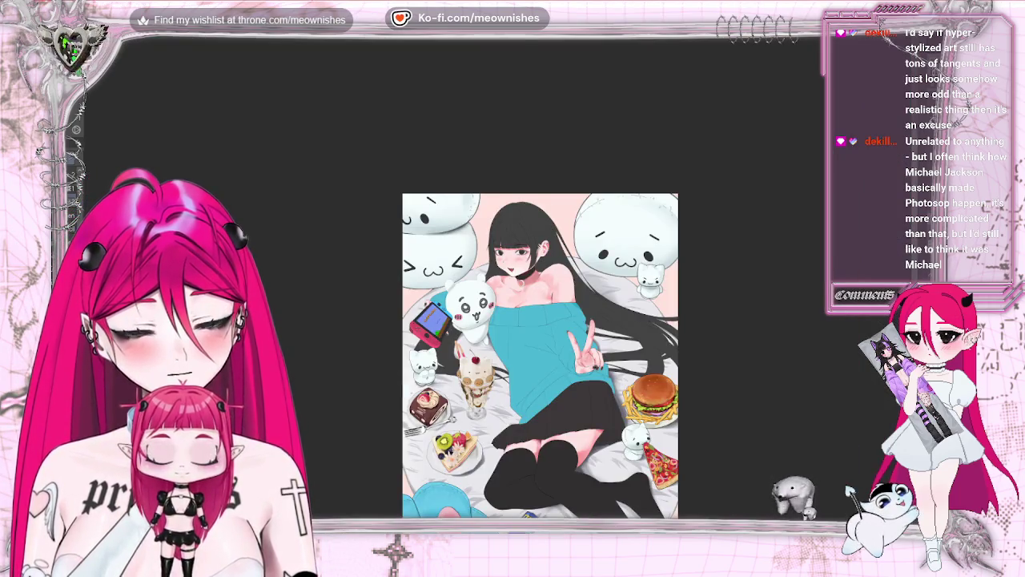
key("h")
key("ctrl+minus")
key("ctrl+0")
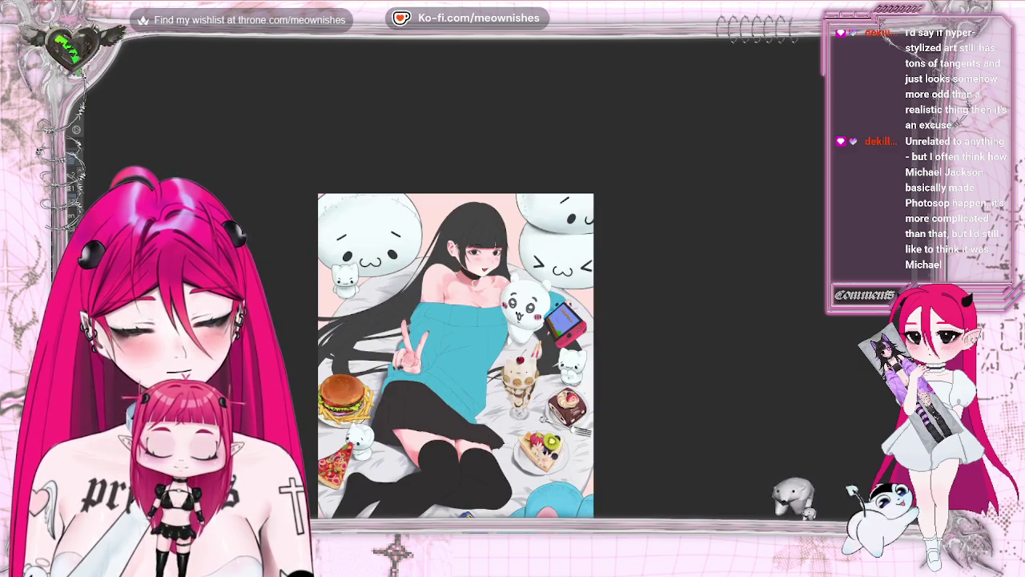
scroll(456, 320, "down", 4)
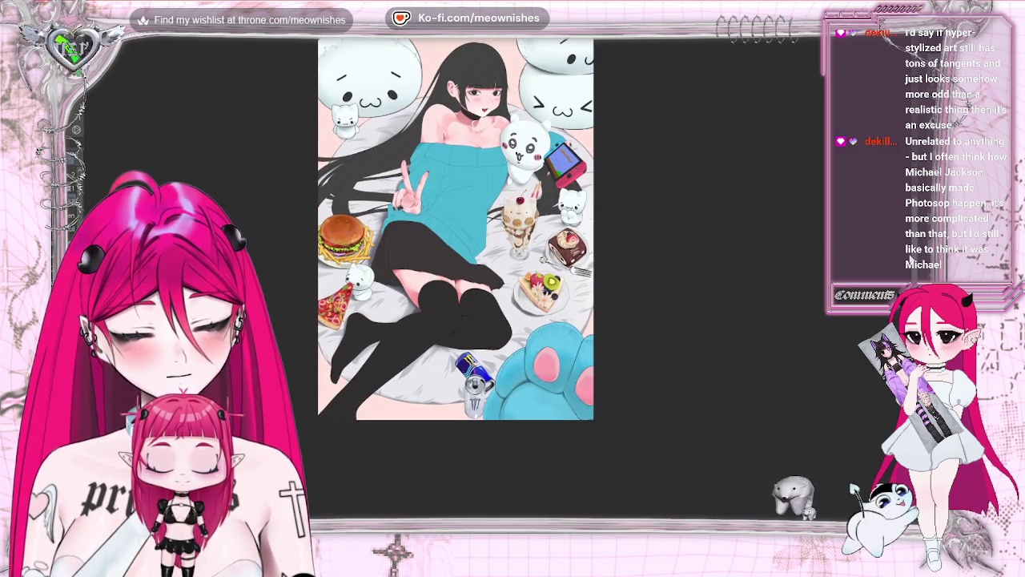
scroll(456, 228, "down", 1)
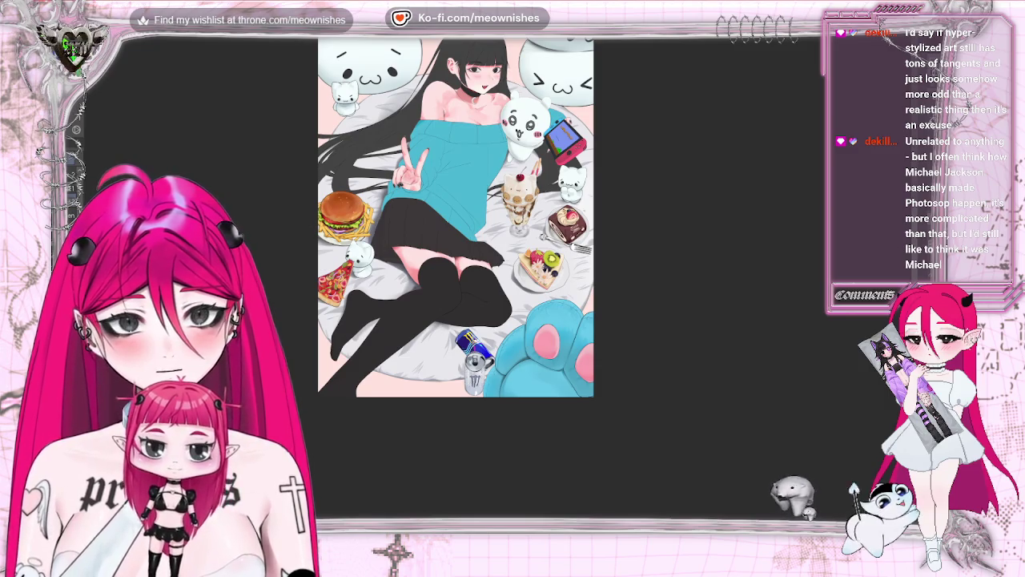
Step: Zoom in on the legs and desserts, rotate the view sideways, then reset upright and fit
key("ctrl+1")
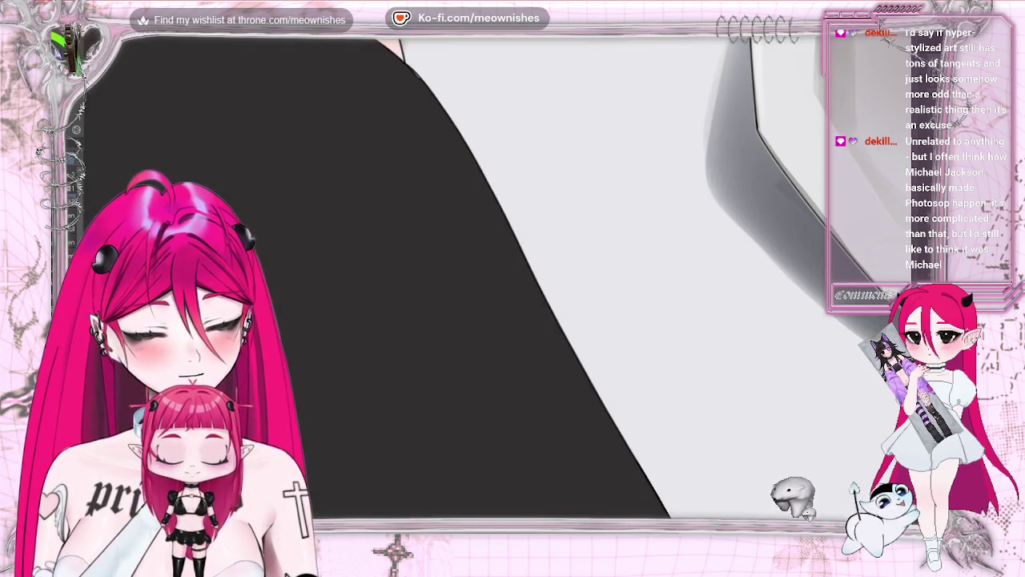
key("ctrl+minus")
key("ctrl+minus")
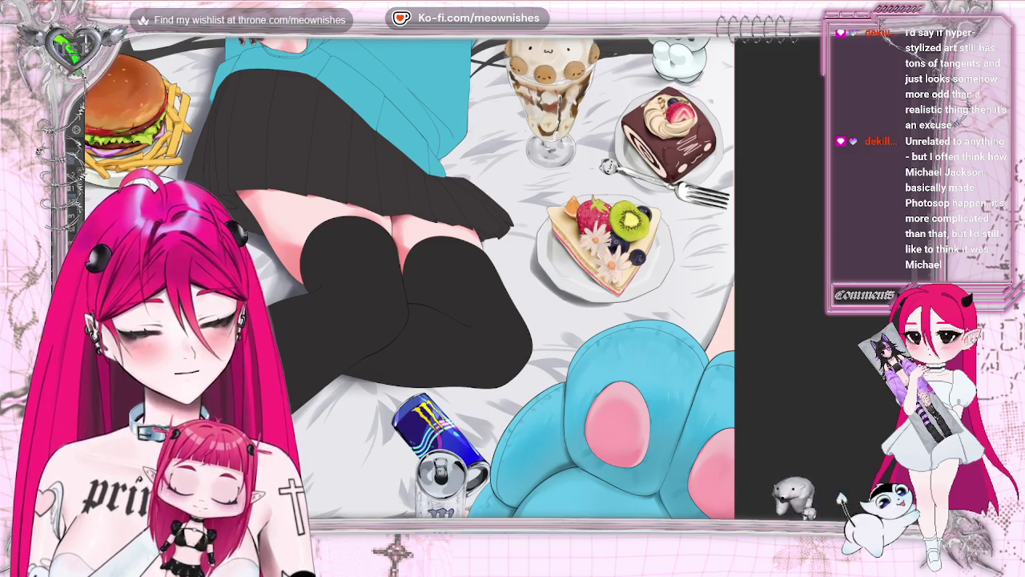
scroll(481, 276, "left", 5)
key("4")
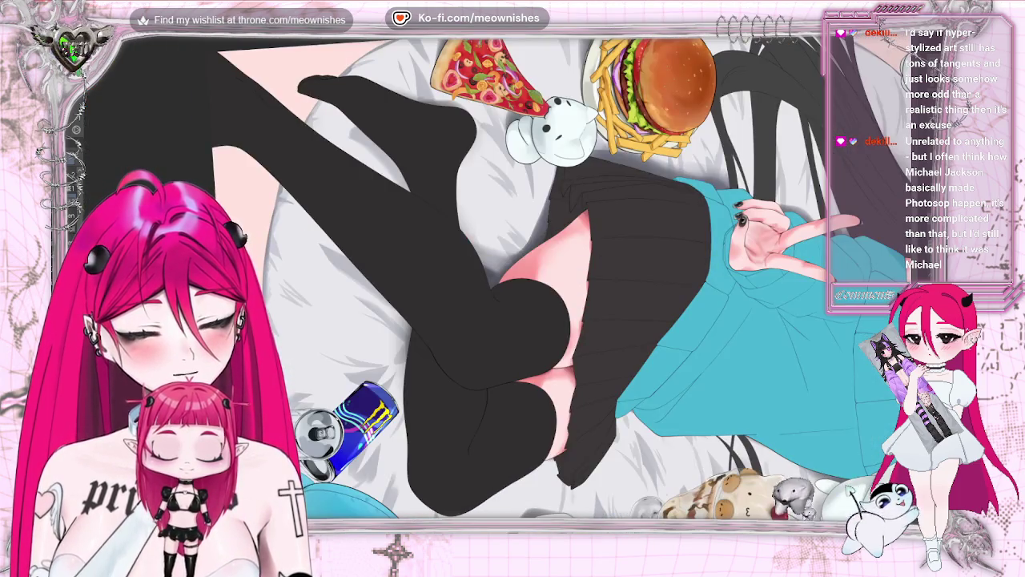
key("4")
key("plus")
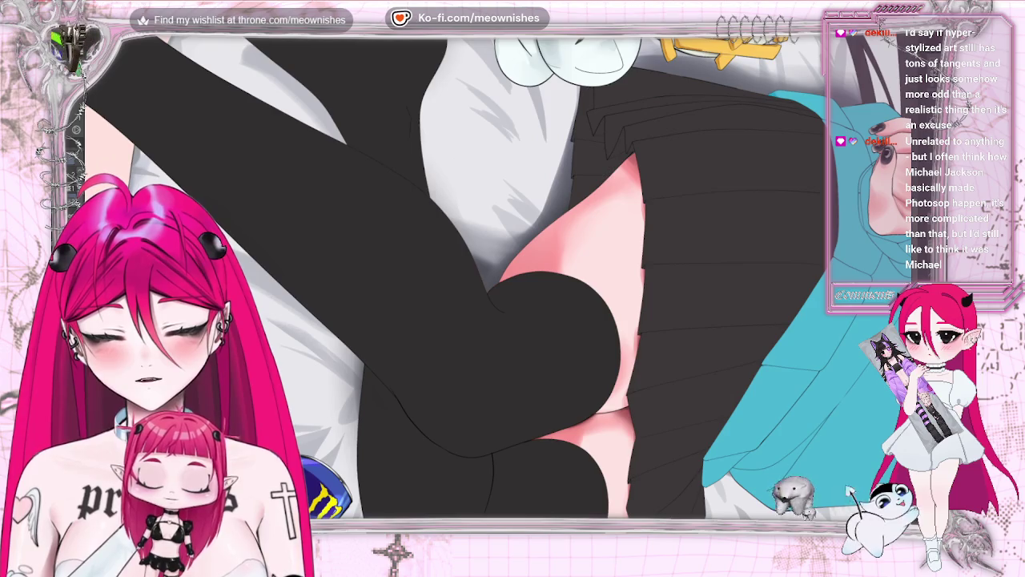
scroll(454, 276, "up", 3)
scroll(454, 275, "up", 2)
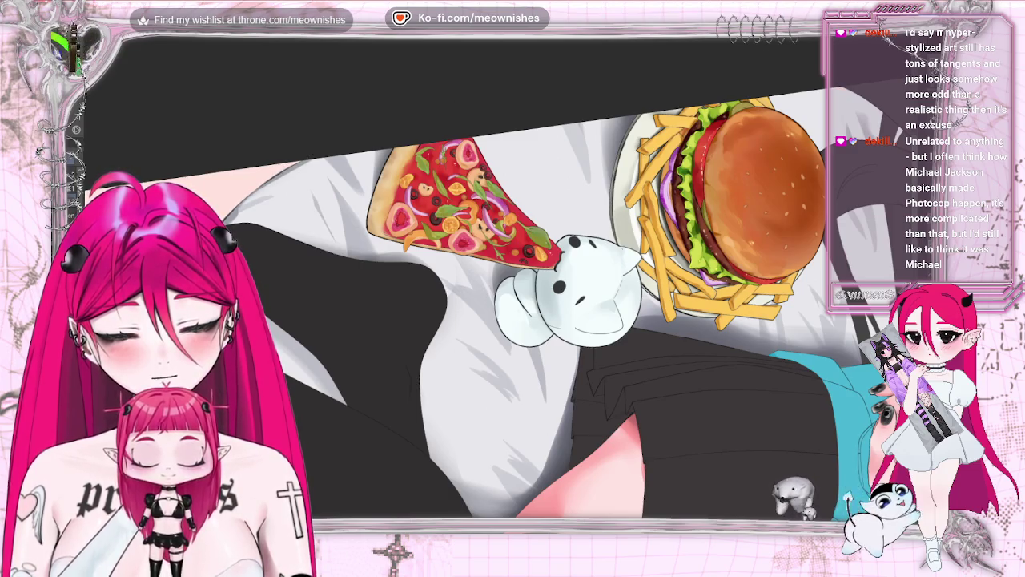
key("ctrl+0")
key("ctrl+minus")
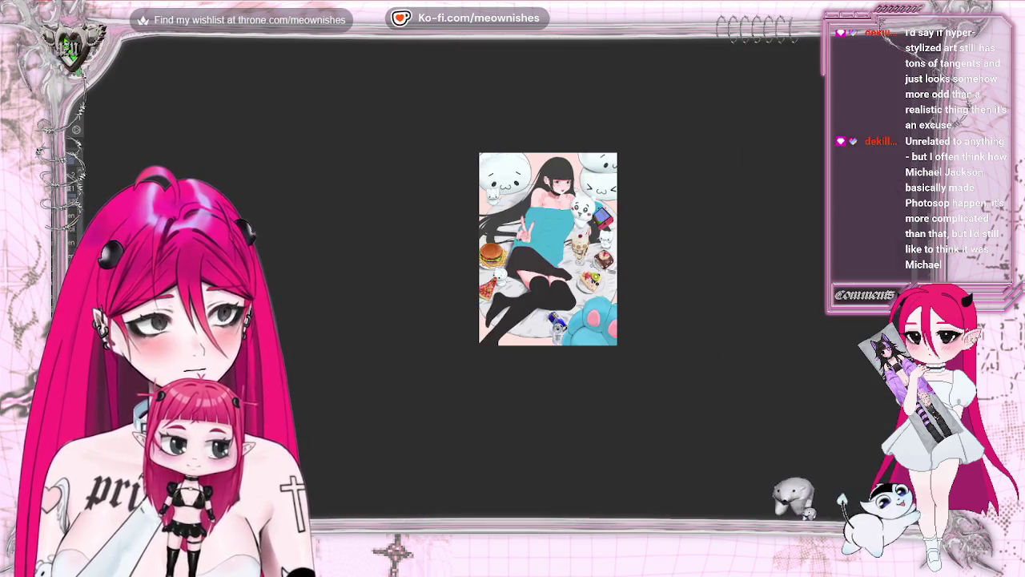
Step: Zoom and pan in to a close-up of the teal sweater, white plush, console and sundae
key("ctrl+plus")
scroll(528, 221, "right", 5)
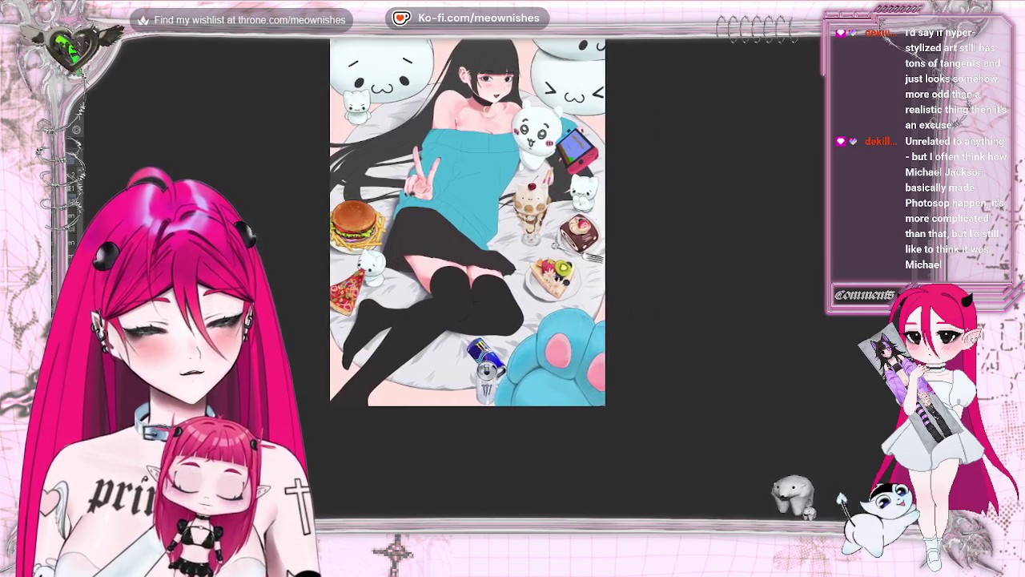
key("ctrl+minus")
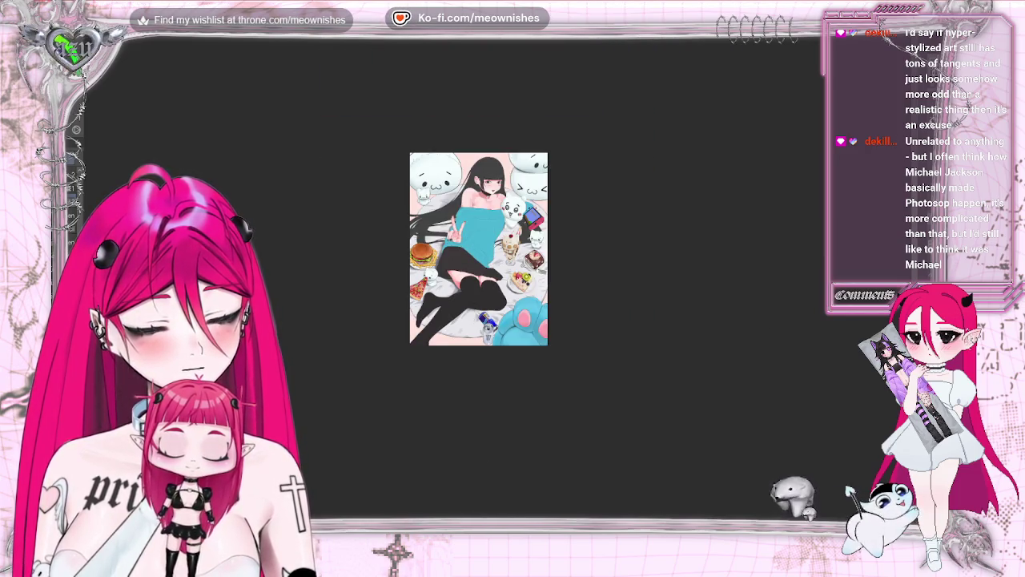
key("ctrl+plus")
key("ctrl+plus")
scroll(421, 276, "up", 9)
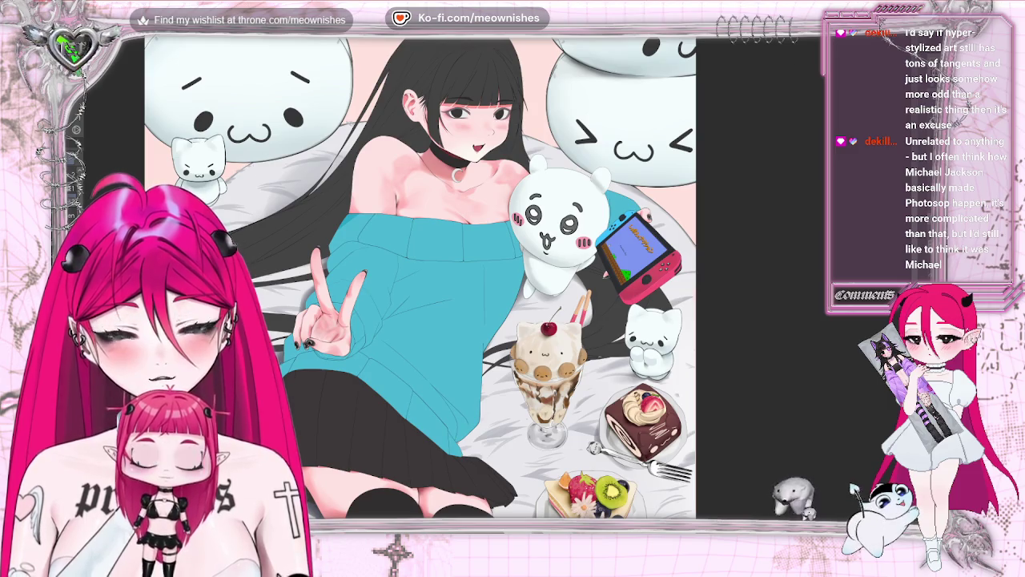
key("ctrl+0")
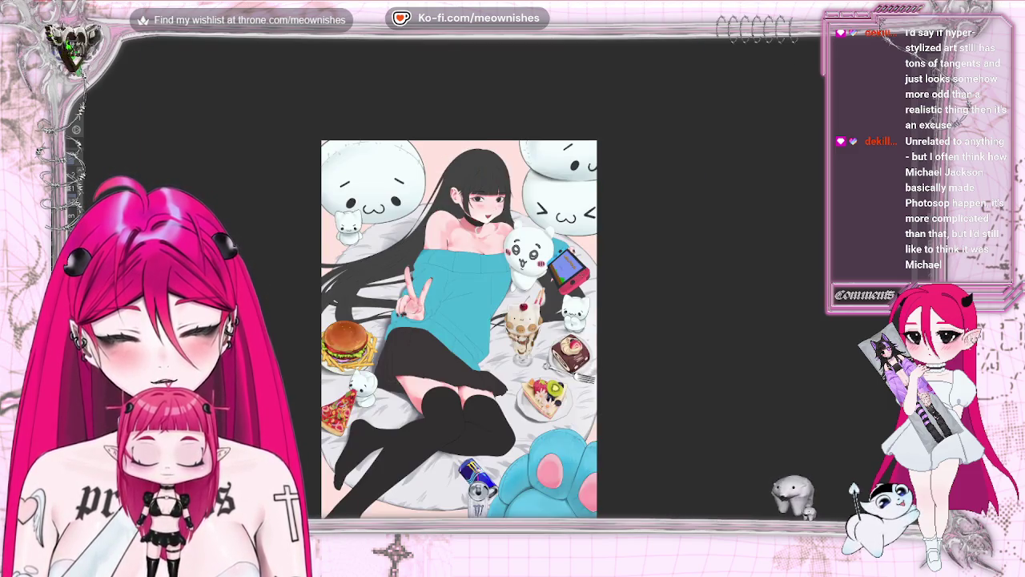
key("ctrl+plus")
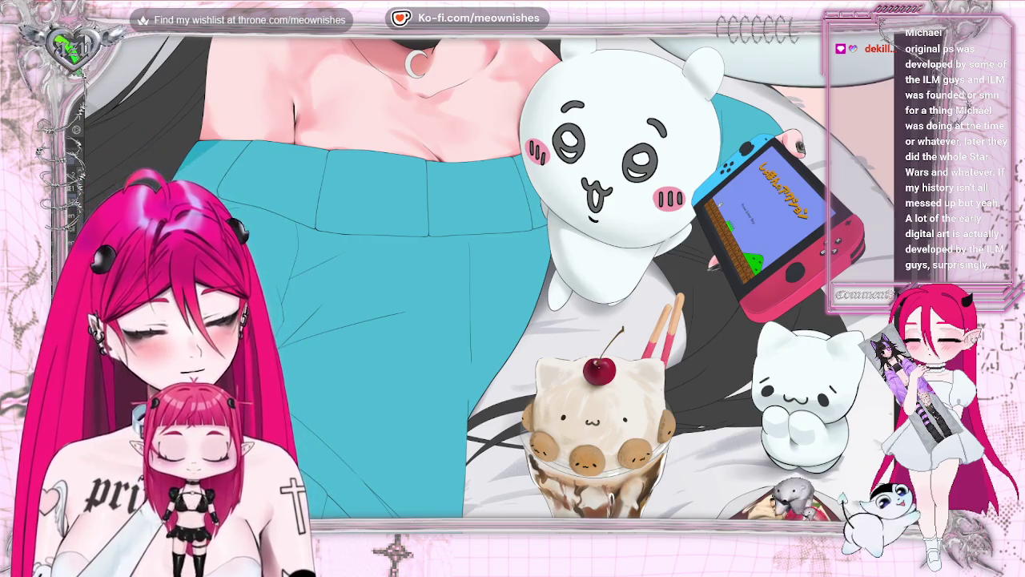
Step: Flip the canvas horizontally so the console sits left of the white plush, then pan toward the face
key("h")
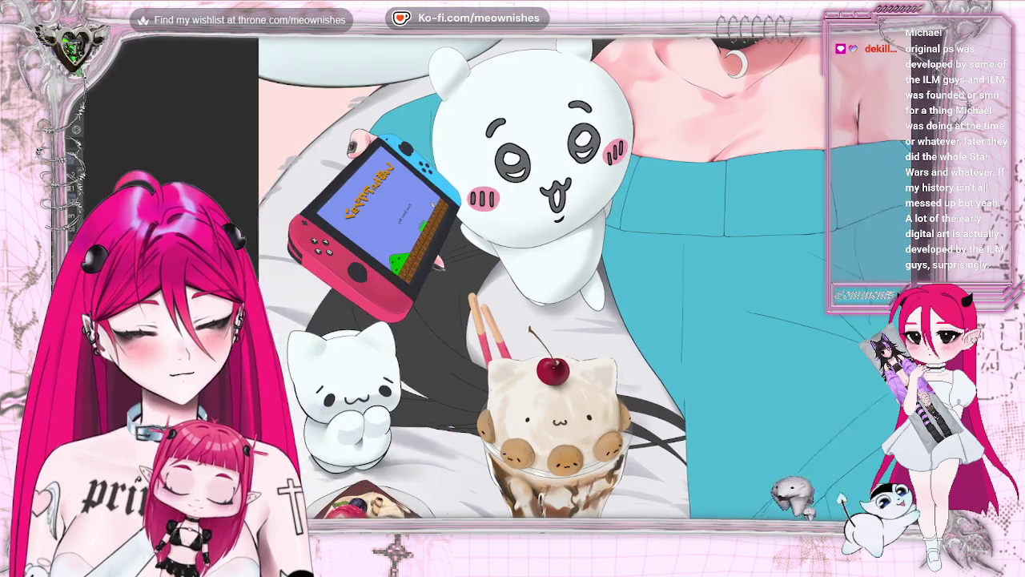
left_click_drag(128, 152, 312, 160)
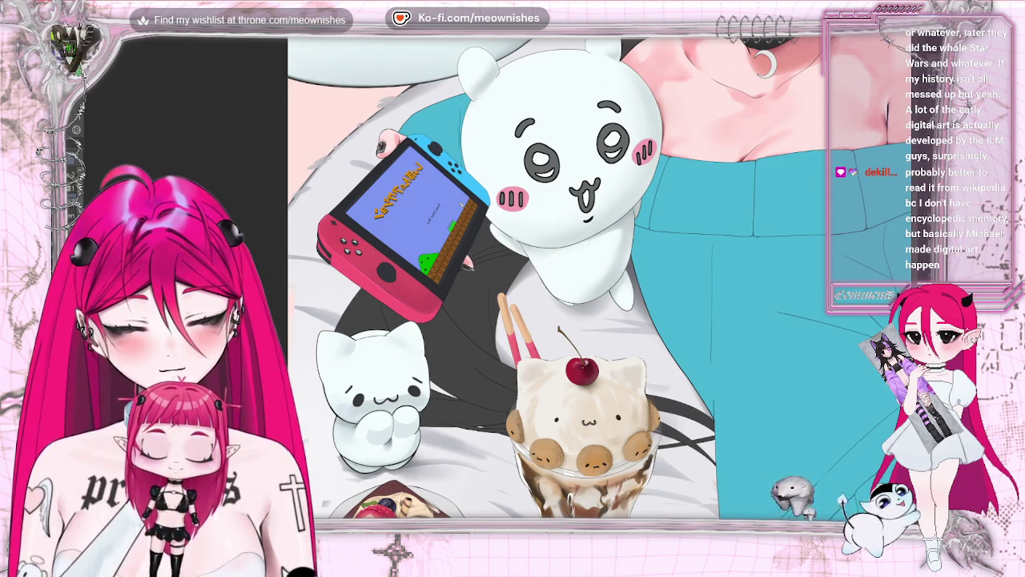
key("h")
key("ctrl+0")
key("ctrl+plus")
key("h")
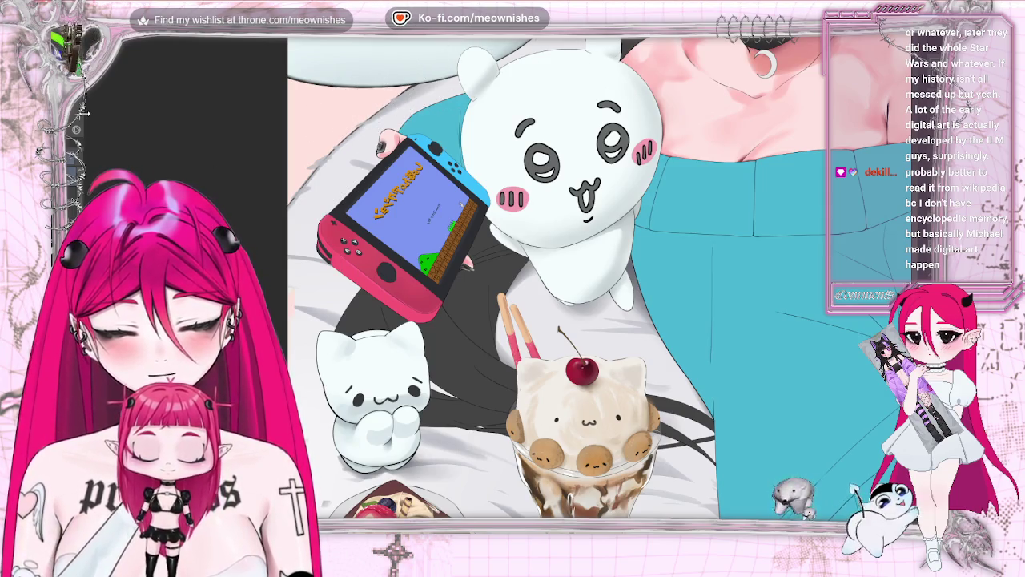
scroll(589, 276, "up", 2)
scroll(589, 276, "up", 3)
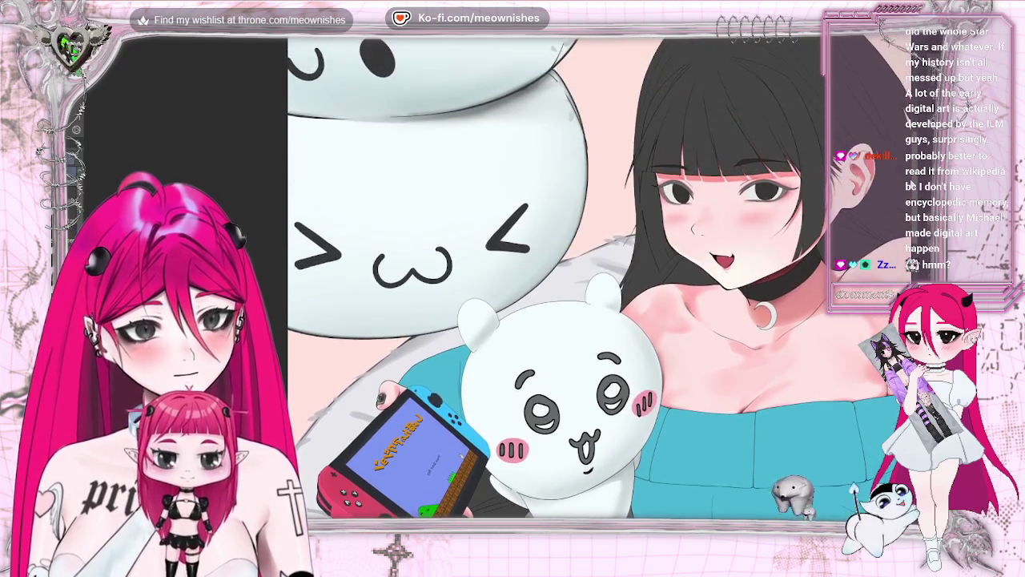
Step: Zoom in close on the girl's face, pan down toward the peace-sign hand, then fit the view
scroll(513, 276, "right", 3)
scroll(512, 276, "right", 1)
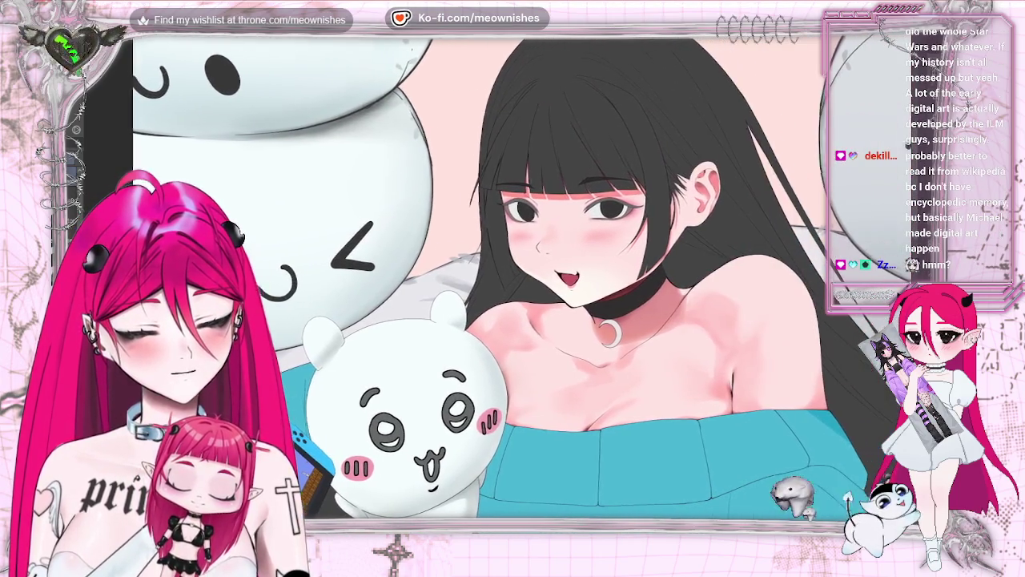
scroll(514, 273, "up", 1)
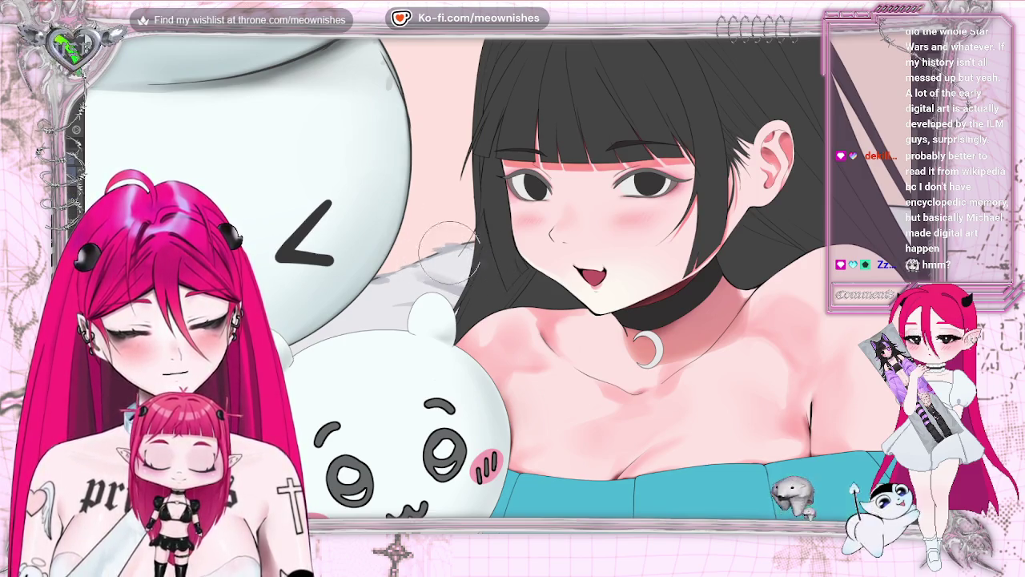
key("ctrl+minus")
key("ctrl+minus")
key("ctrl+minus")
key("ctrl+minus")
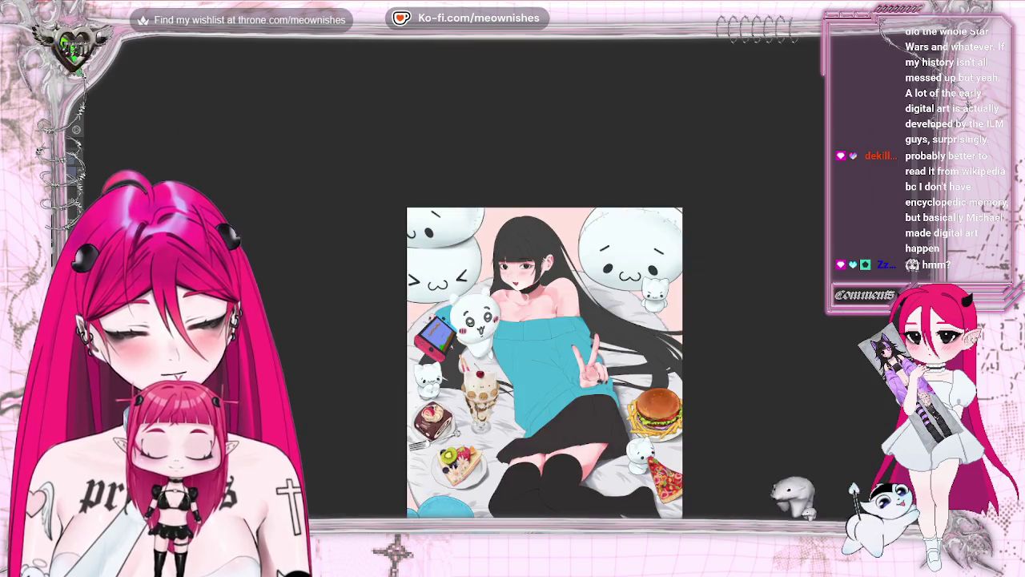
key("ctrl+plus")
key("ctrl+plus")
key("ctrl+plus")
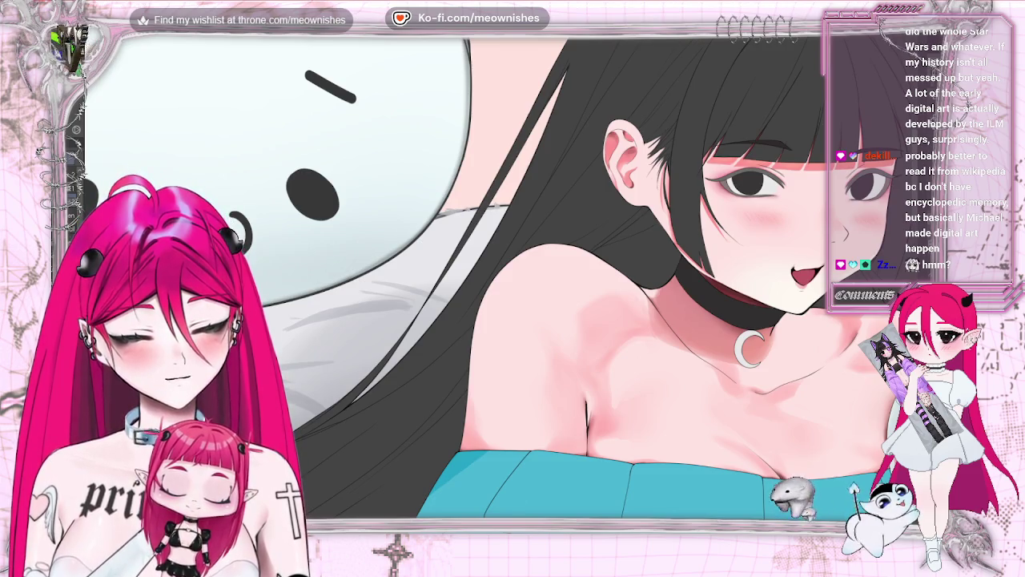
scroll(480, 280, "left", 5)
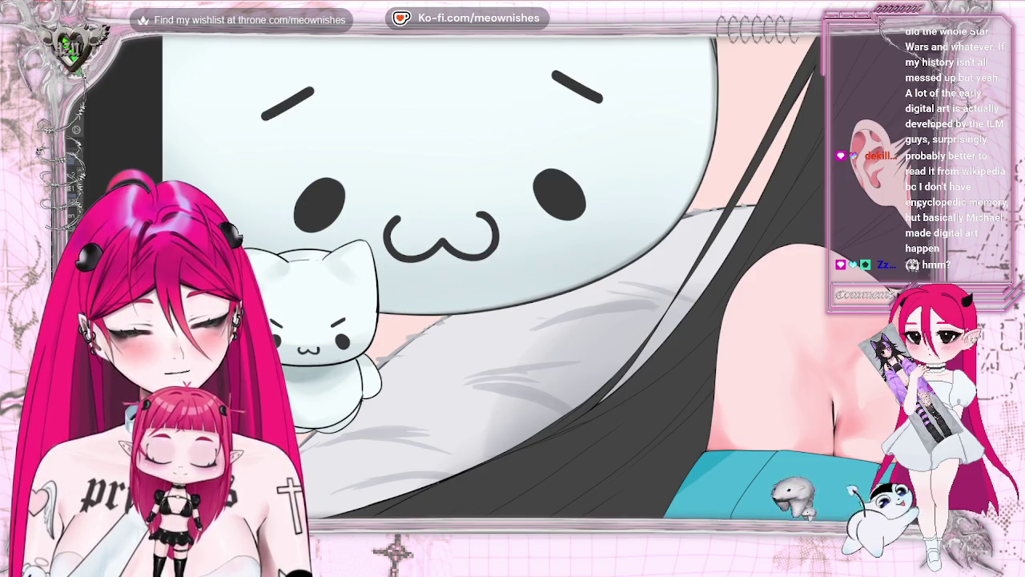
scroll(492, 277, "down", 3)
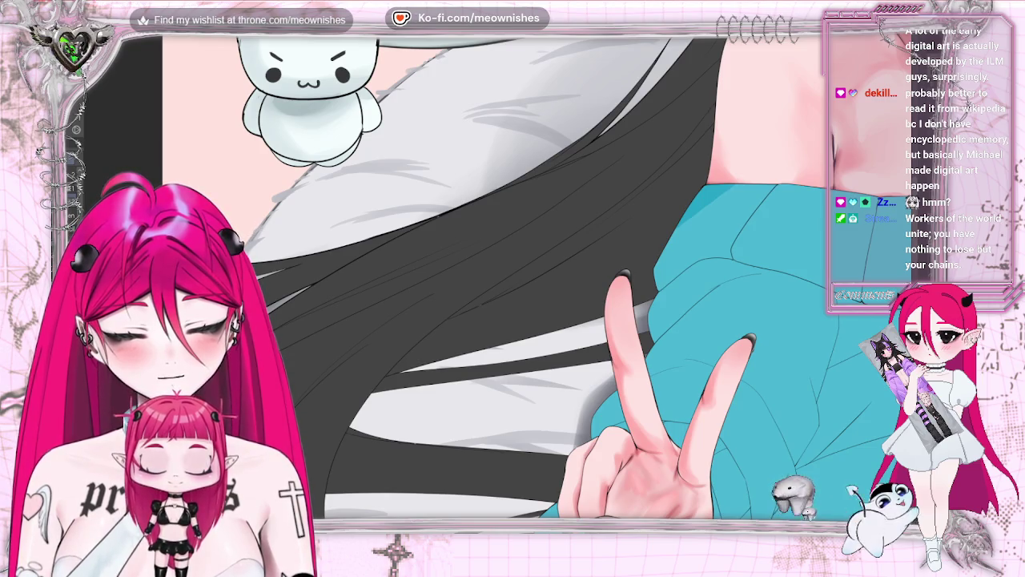
key("ctrl+0")
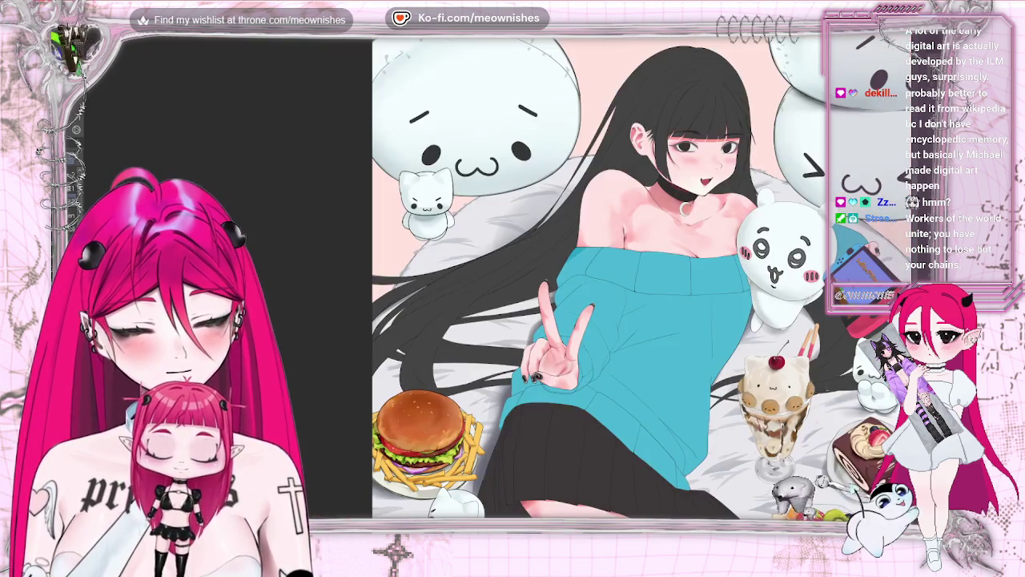
Step: Zoom in on the dark hair strands and peace-sign hand, then back out to the full canvas
key("ctrl+minus")
key("ctrl+plus")
key("ctrl+plus")
key("ctrl+plus")
key("ctrl+plus")
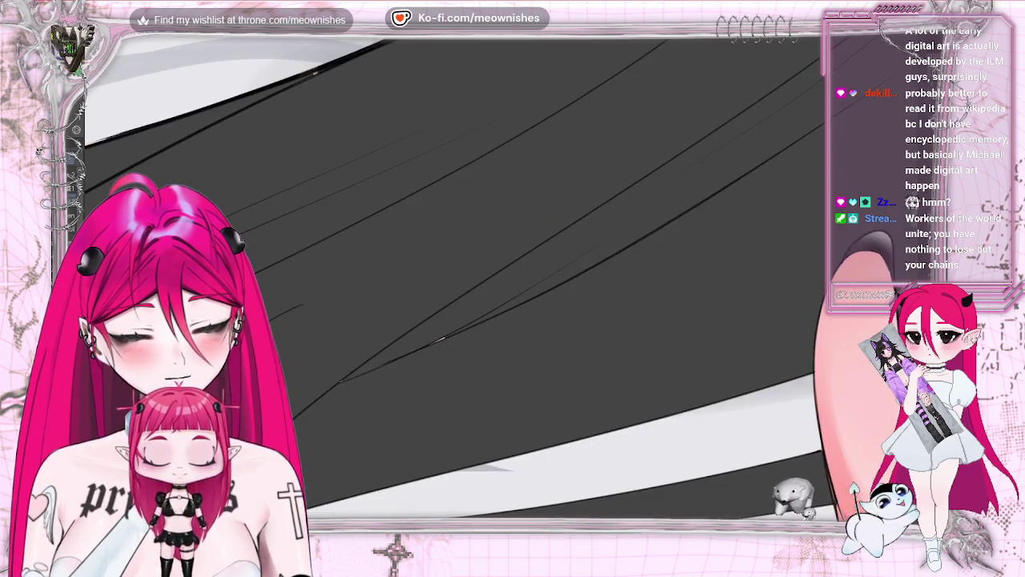
key("ctrl+minus")
key("ctrl+minus")
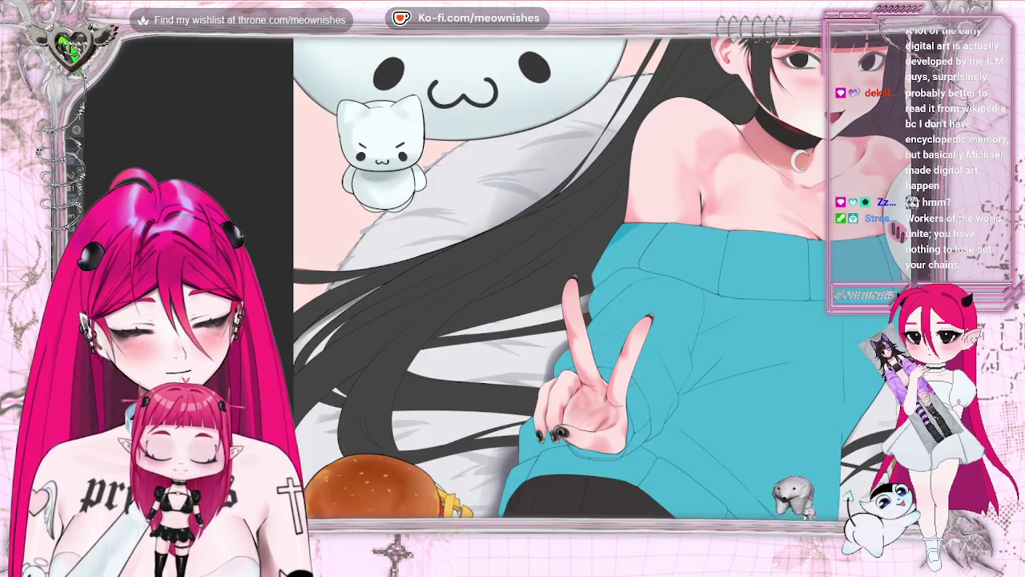
key("ctrl+minus")
key("ctrl+minus")
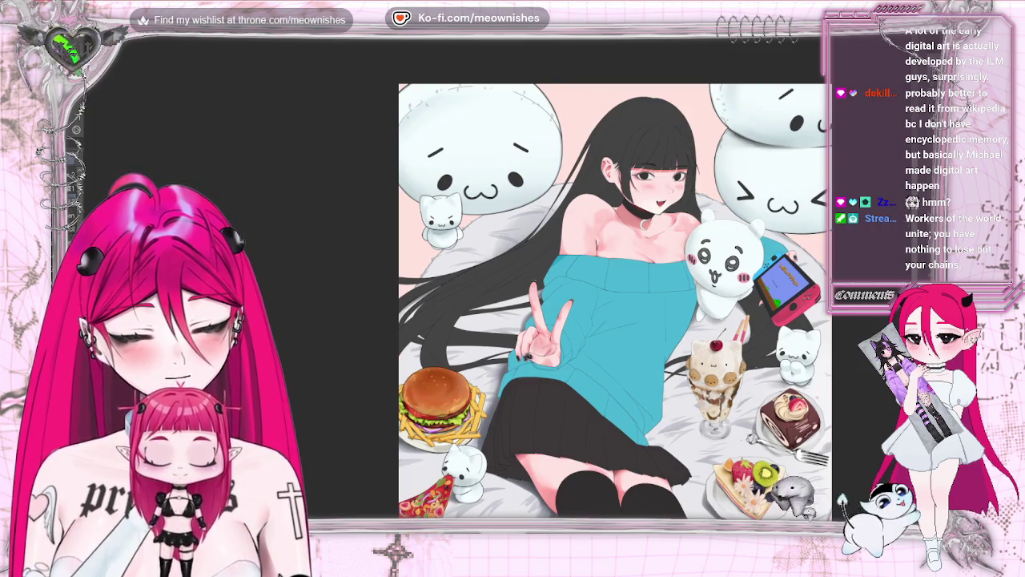
scroll(615, 280, "down", 5)
scroll(615, 281, "up", 3)
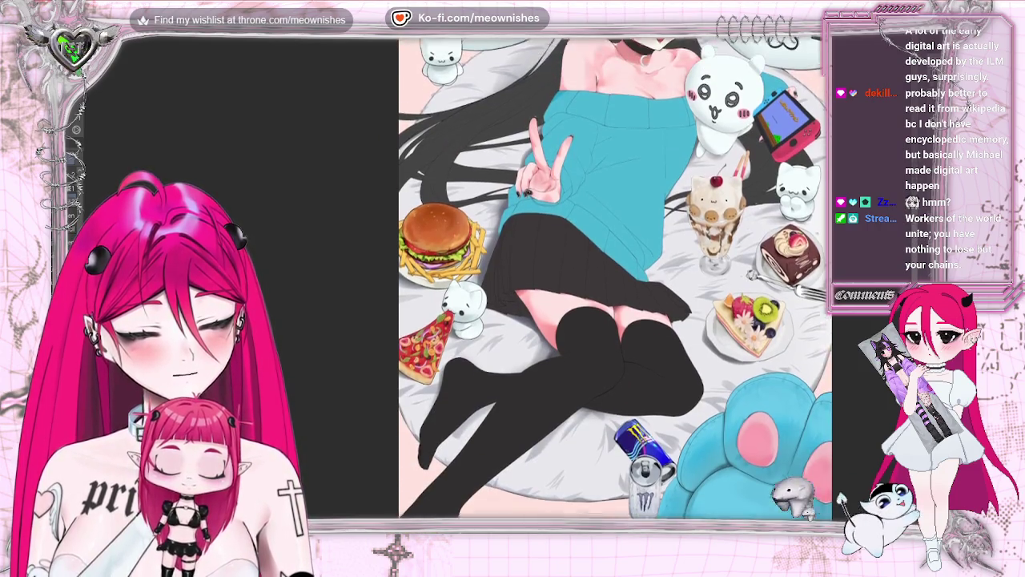
scroll(615, 281, "up", 1)
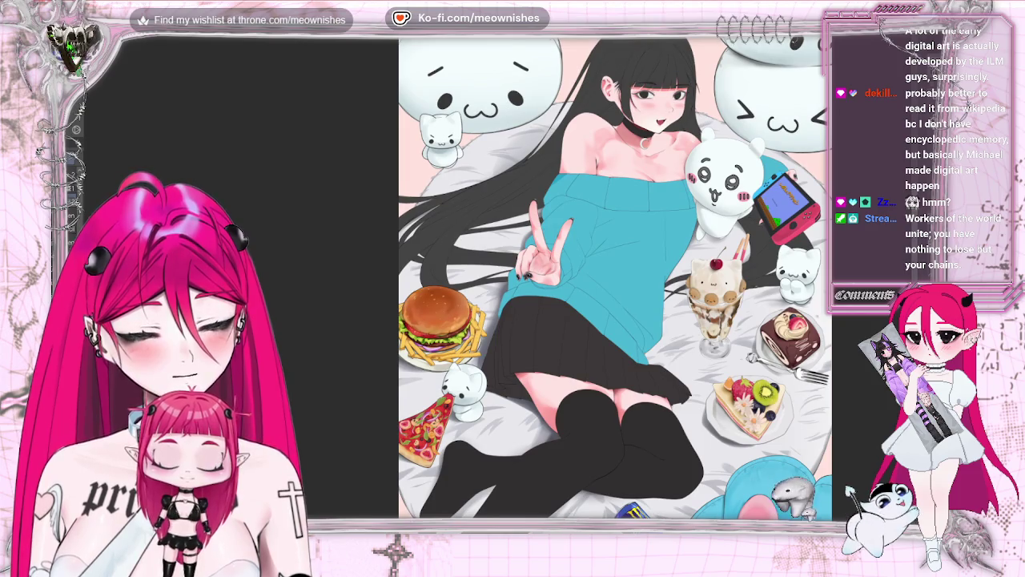
key("ctrl+minus")
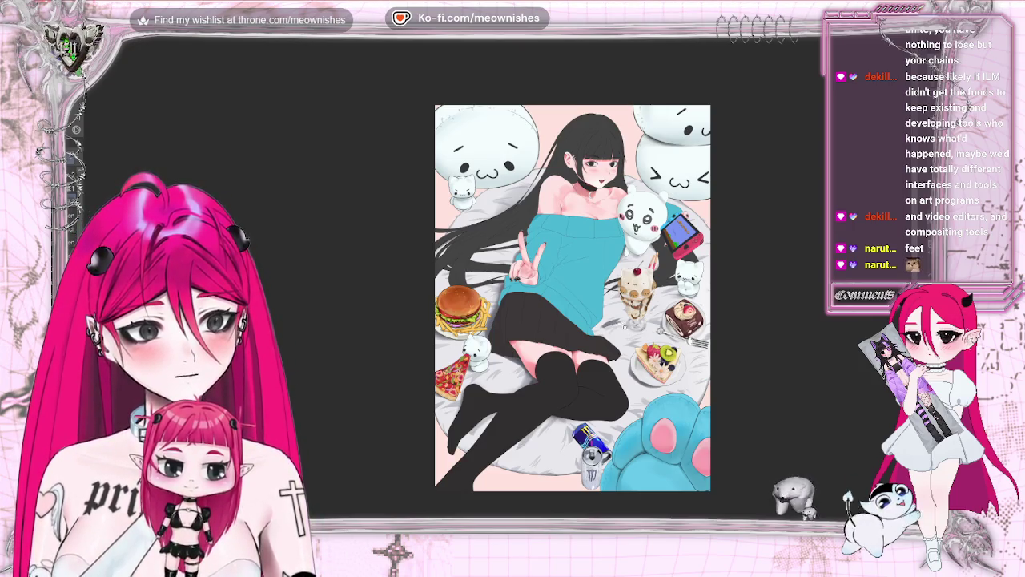
scroll(572, 298, "down", 3)
scroll(572, 298, "up", 8)
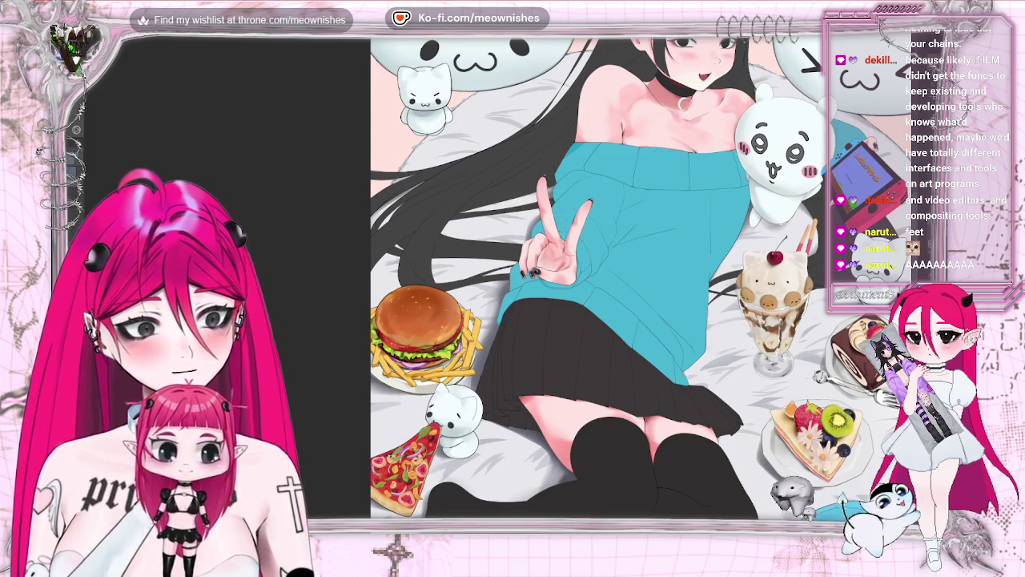
scroll(571, 297, "down", 2)
scroll(571, 297, "down", 2)
scroll(571, 297, "up", 1)
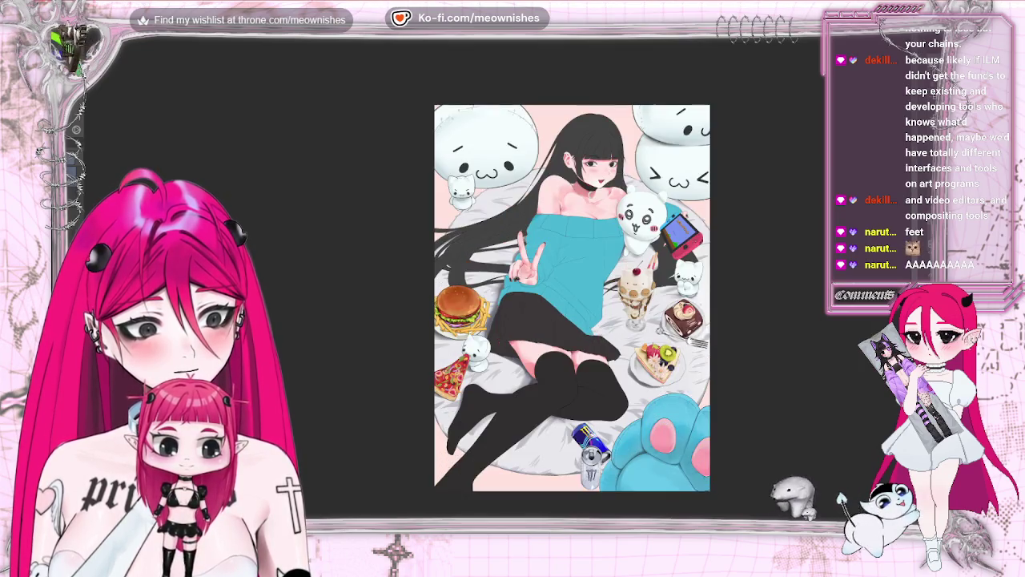
scroll(495, 286, "up", 2)
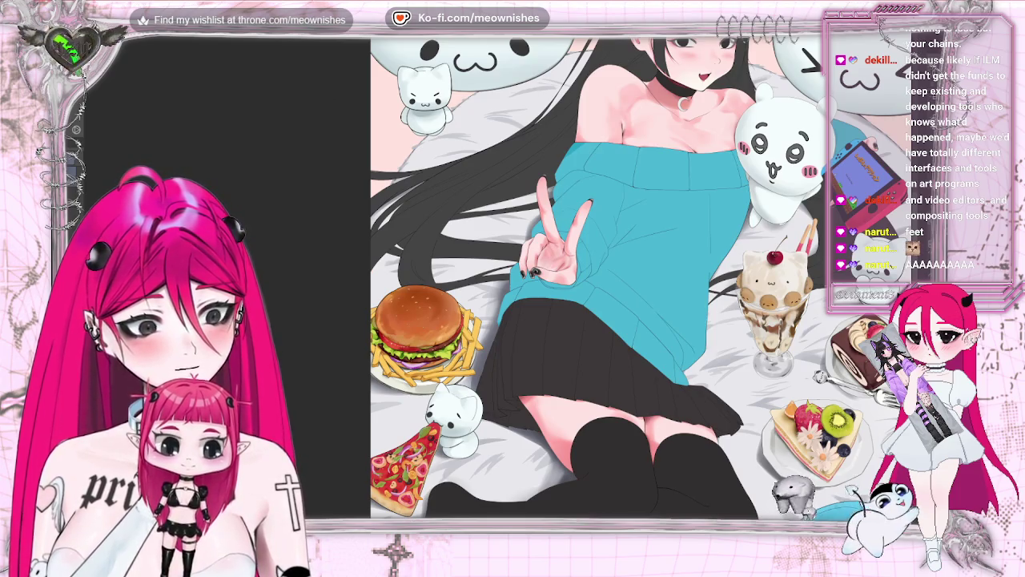
scroll(504, 286, "up", 2)
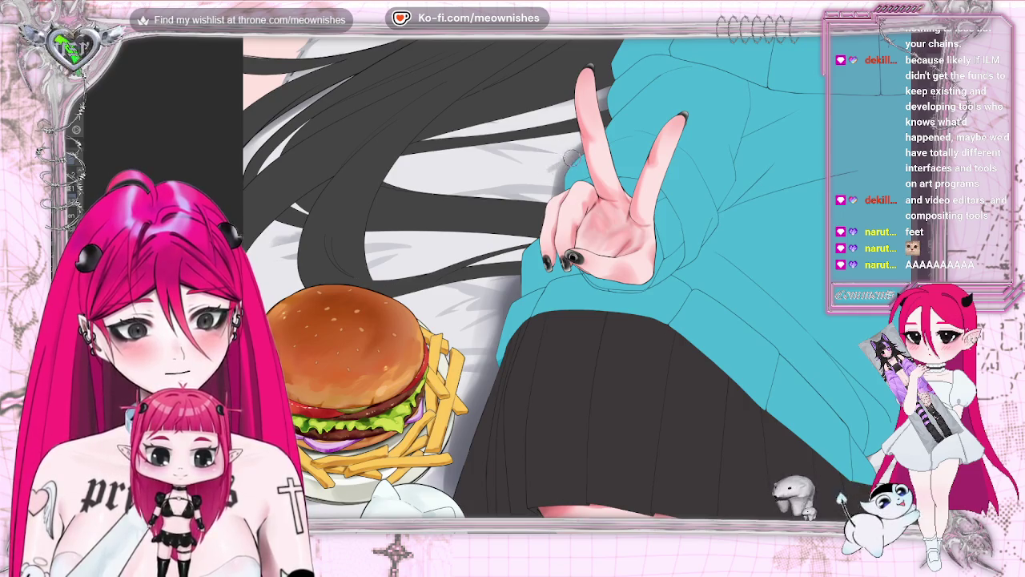
key("h")
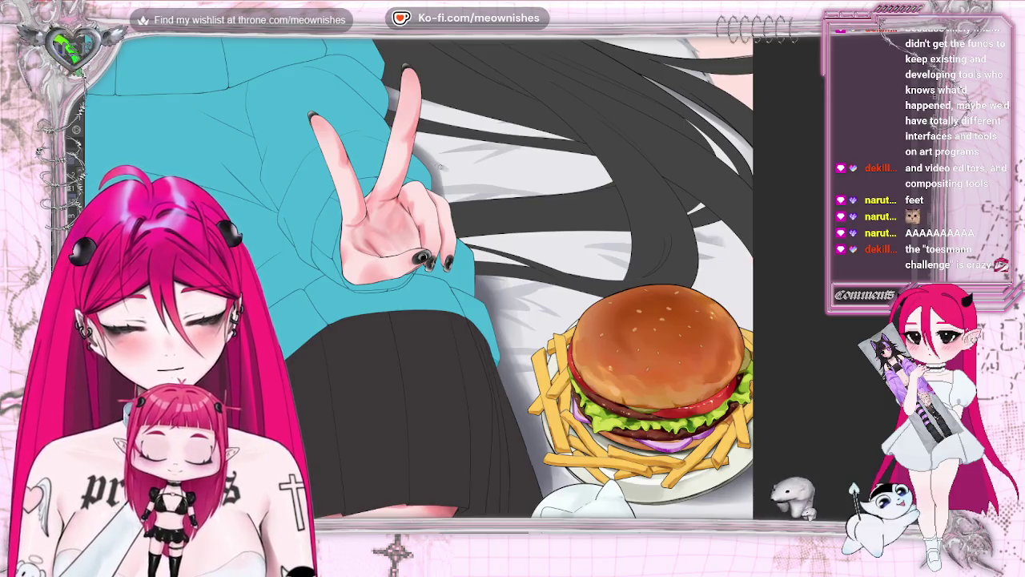
key("h")
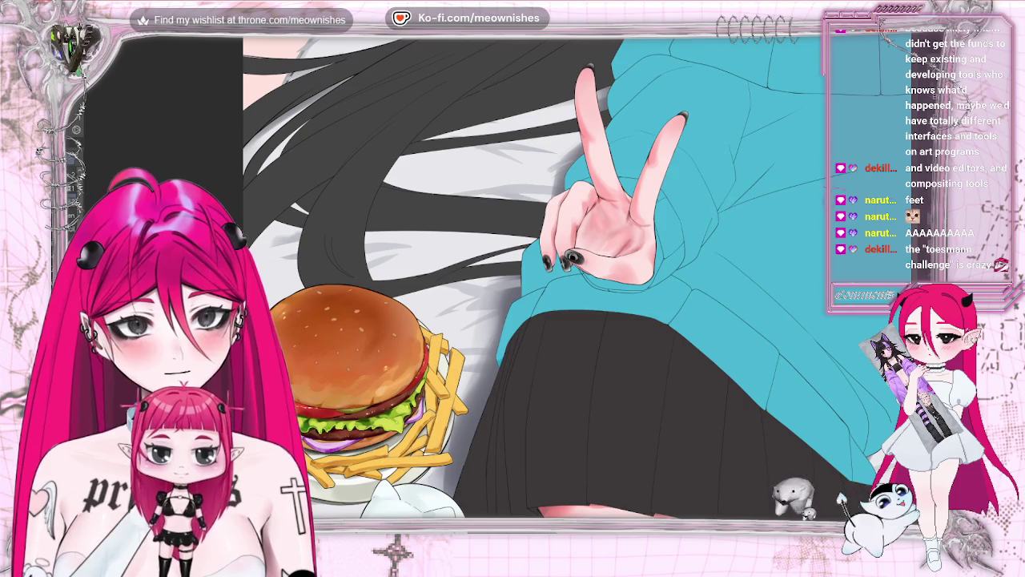
scroll(529, 281, "down", 2)
scroll(529, 280, "down", 3)
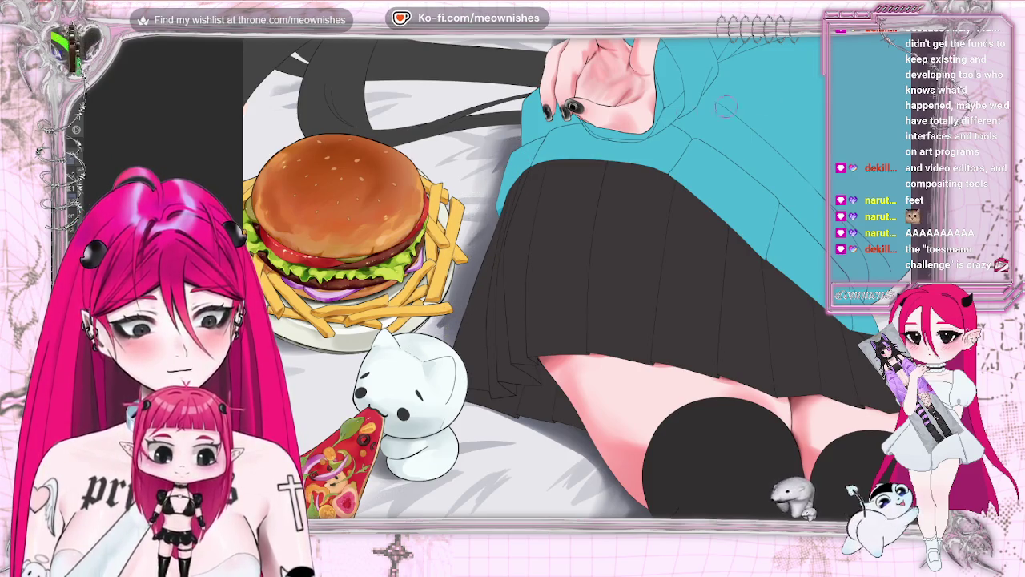
key("ctrl+0")
scroll(550, 453, "up", 3)
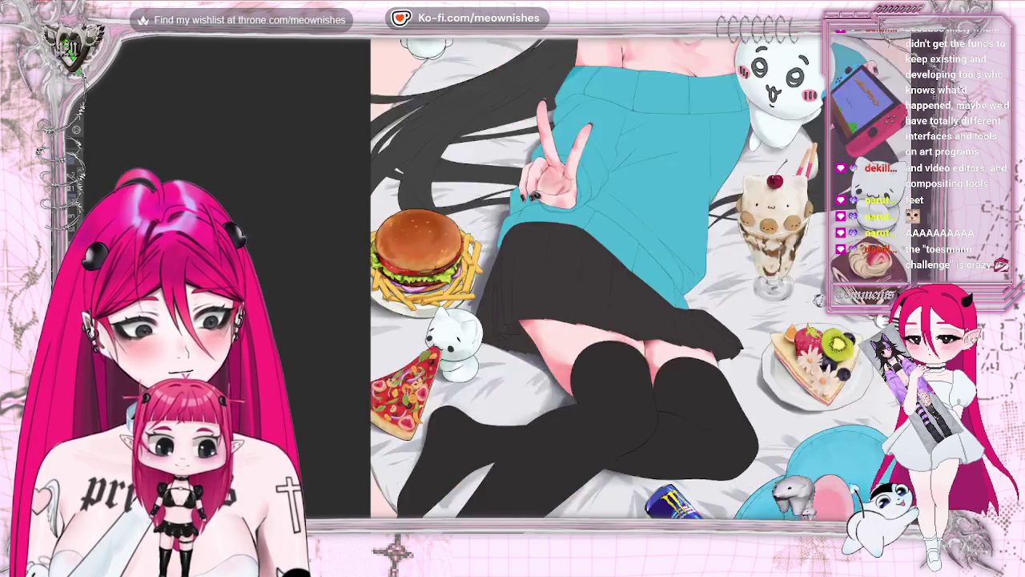
scroll(550, 454, "up", 2)
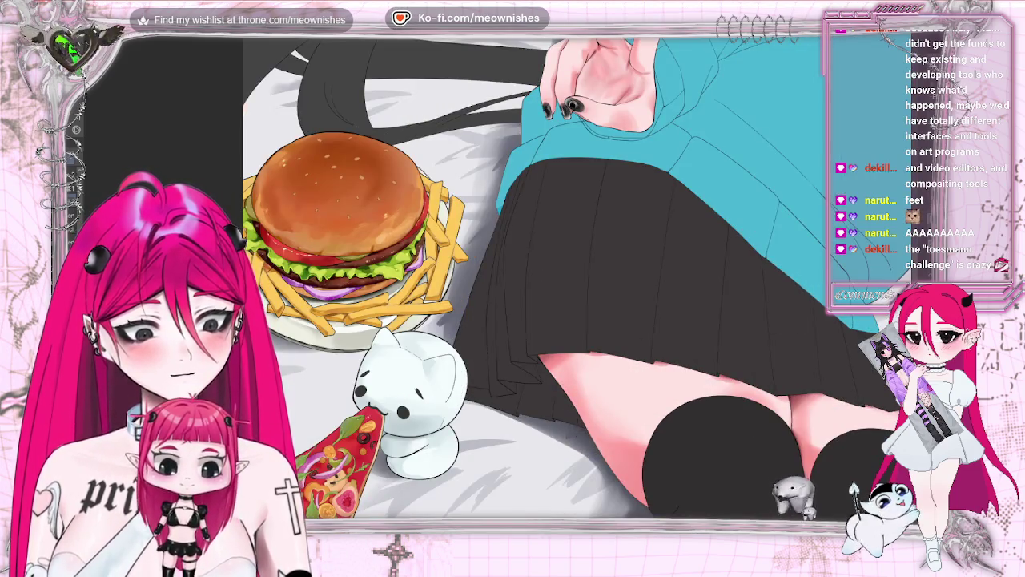
scroll(604, 325, "down", 3)
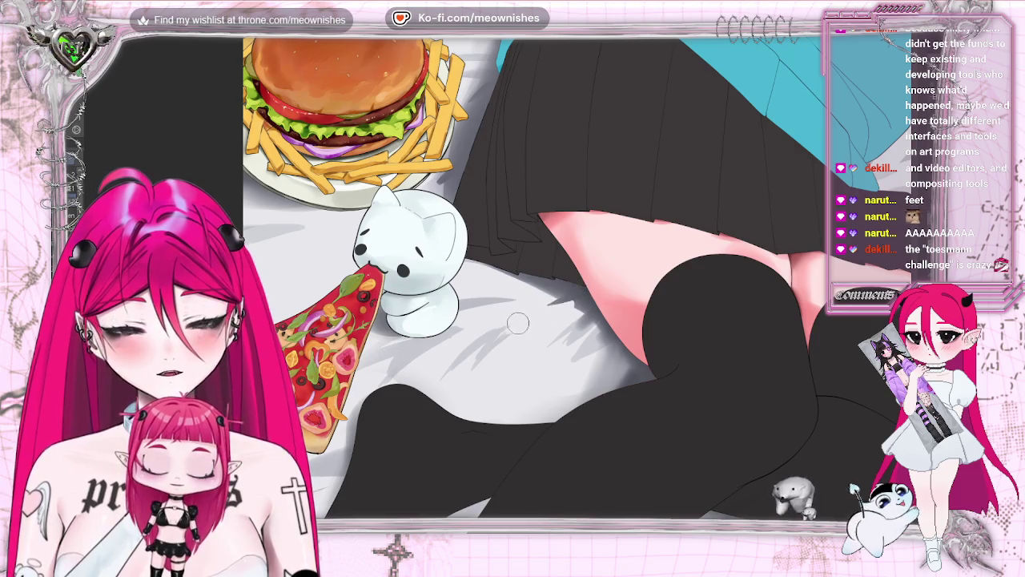
key("h")
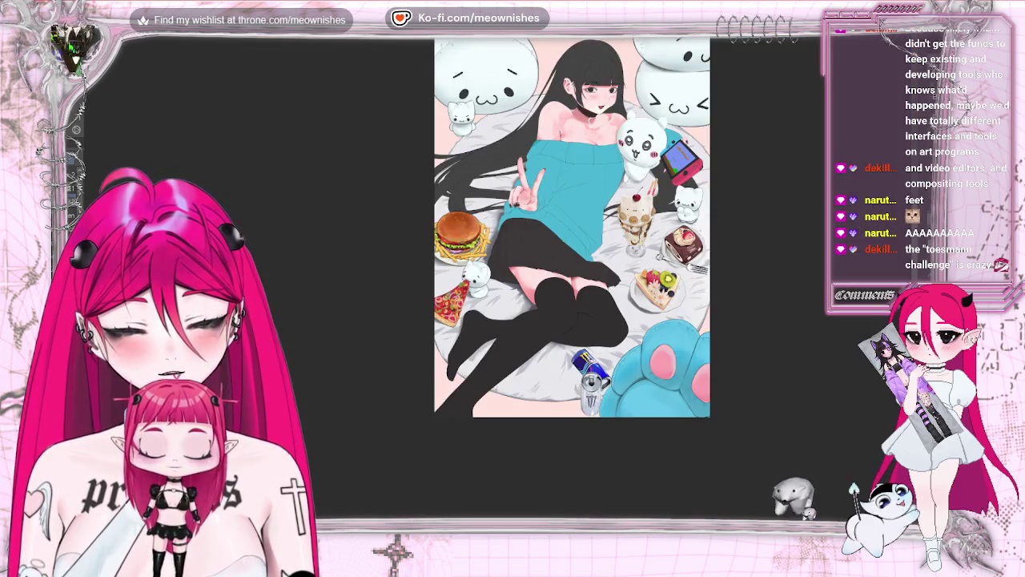
scroll(531, 277, "up", 5)
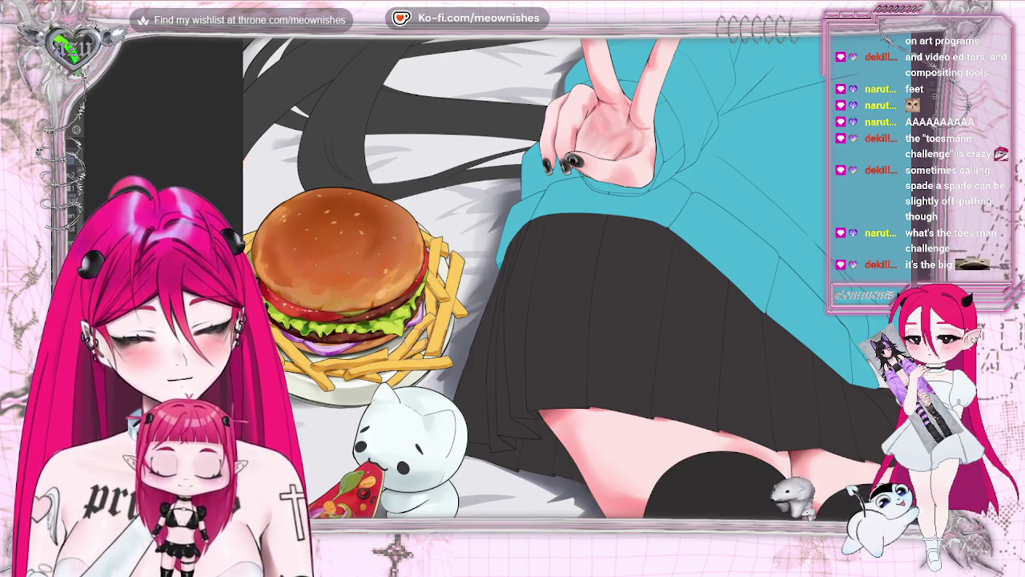
key("ctrl+0")
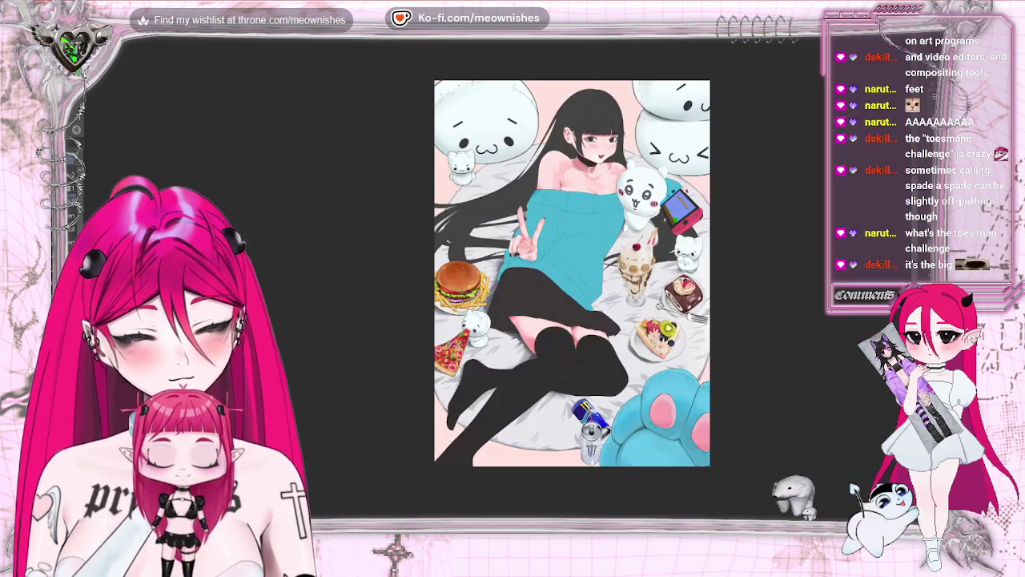
key("ctrl+plus")
key("ctrl+plus")
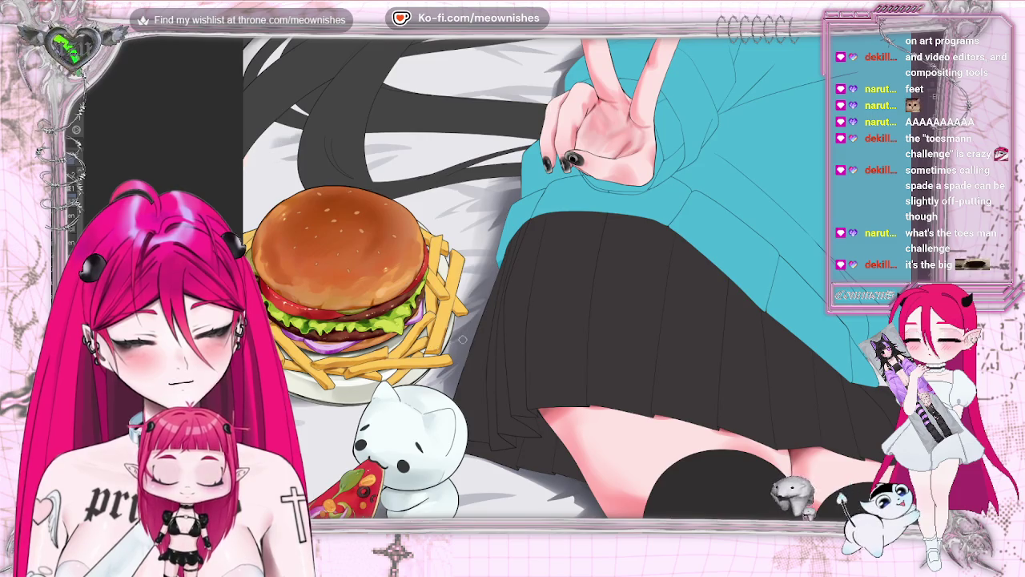
key("ctrl+0")
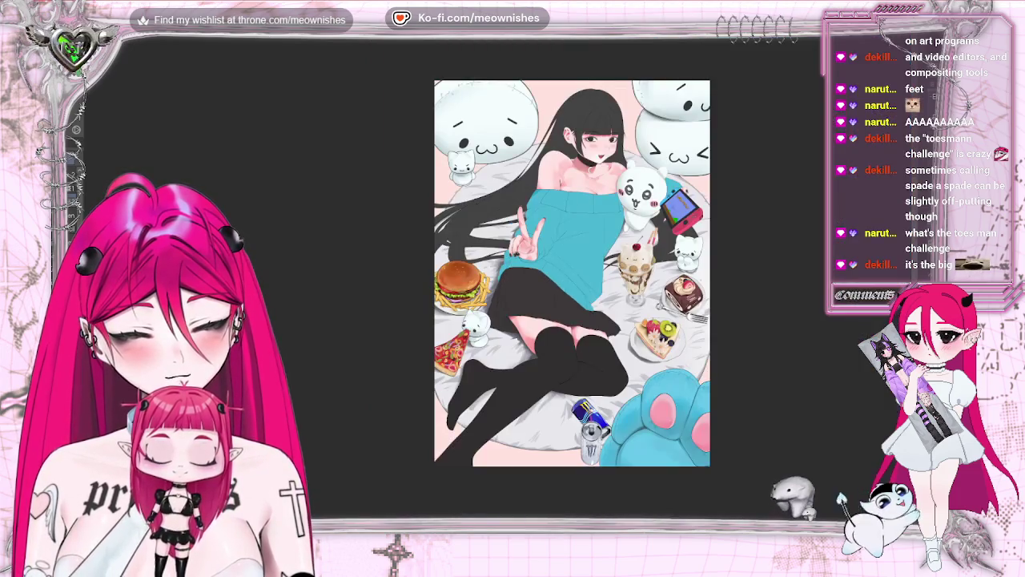
scroll(572, 276, "up", 4)
scroll(607, 291, "up", 2)
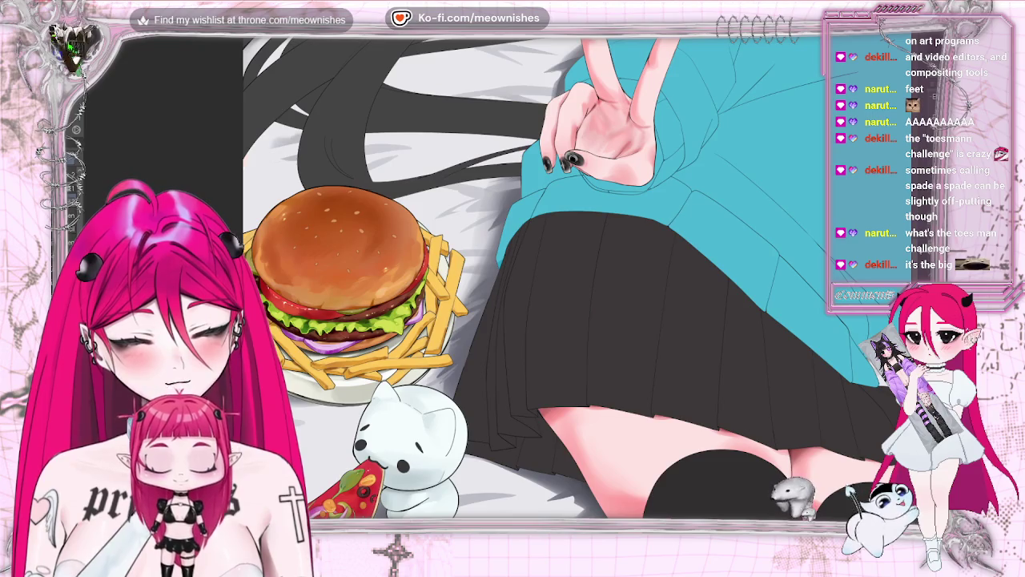
scroll(607, 291, "up", 2)
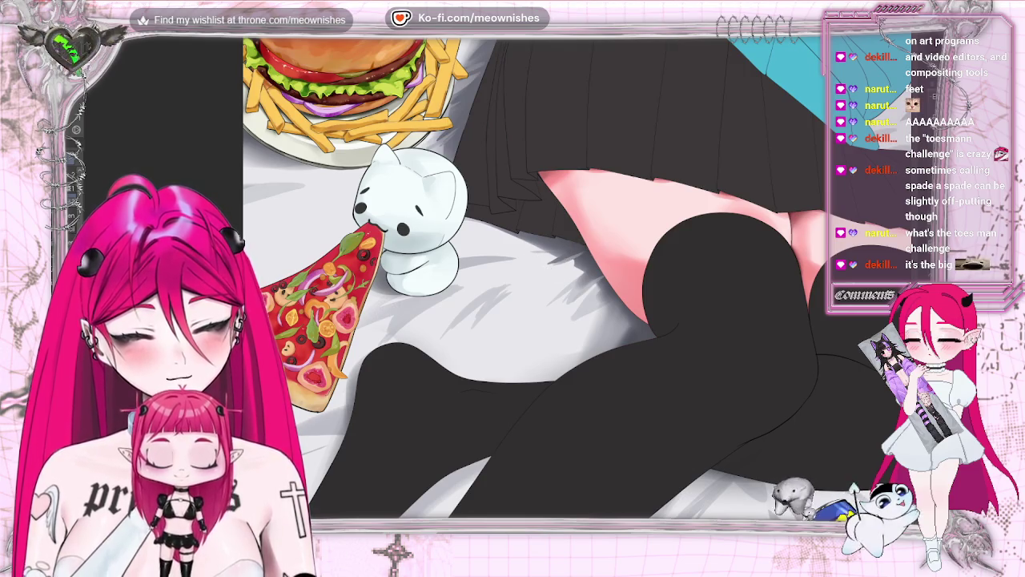
scroll(586, 245, "down", 4)
scroll(587, 245, "down", 2)
scroll(497, 289, "up", 2)
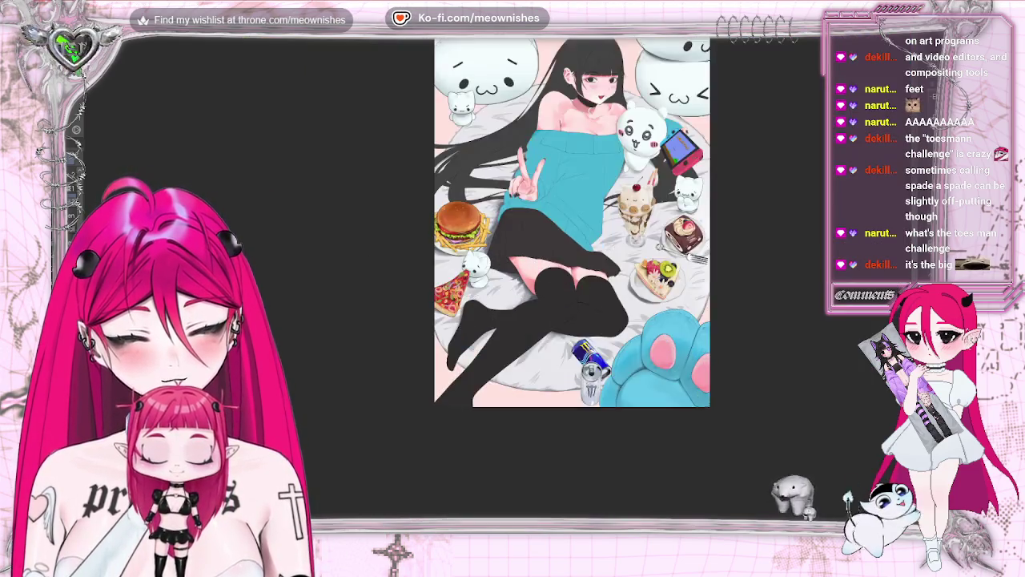
scroll(496, 288, "up", 2)
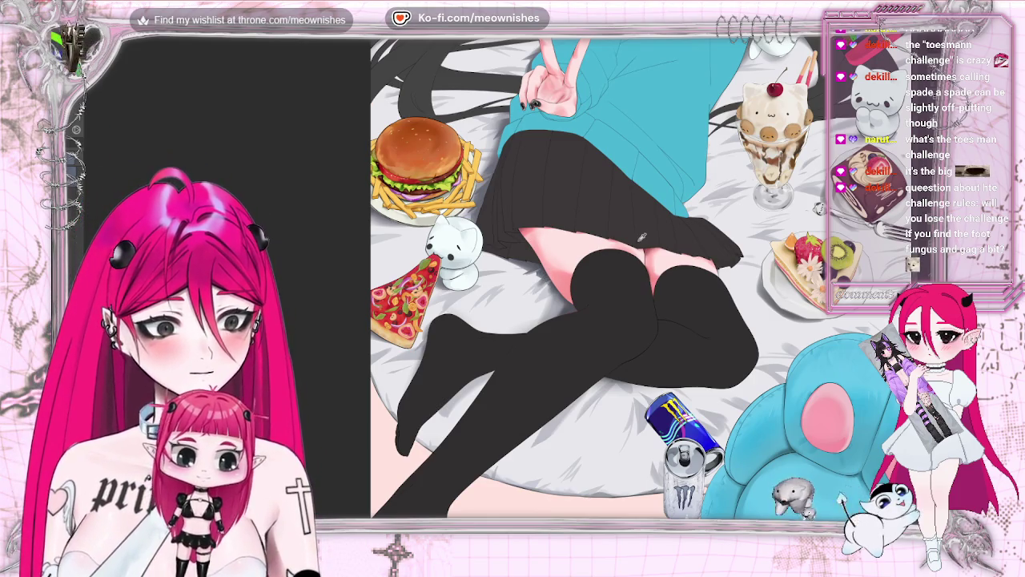
Step: Review the illustration on its plain white background by zooming in and out with the wheel
scroll(572, 276, "down", 3)
scroll(572, 224, "down", 2)
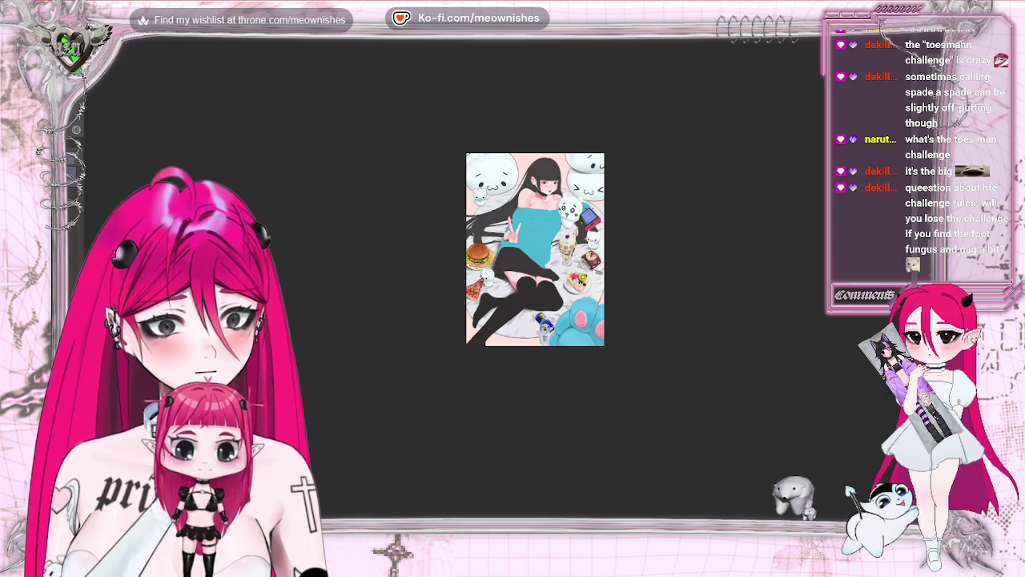
scroll(572, 224, "up", 2)
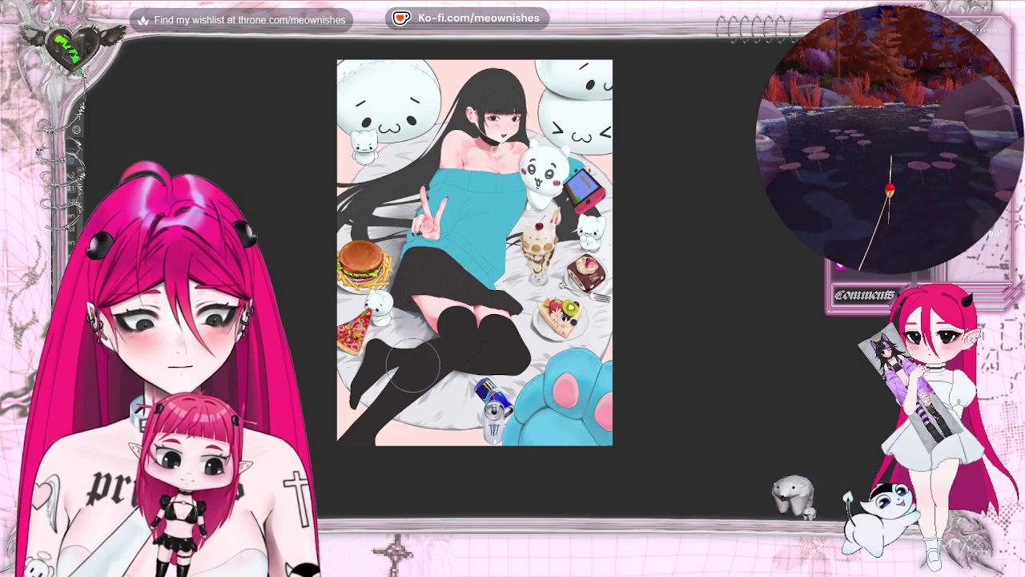
scroll(499, 286, "down", 1)
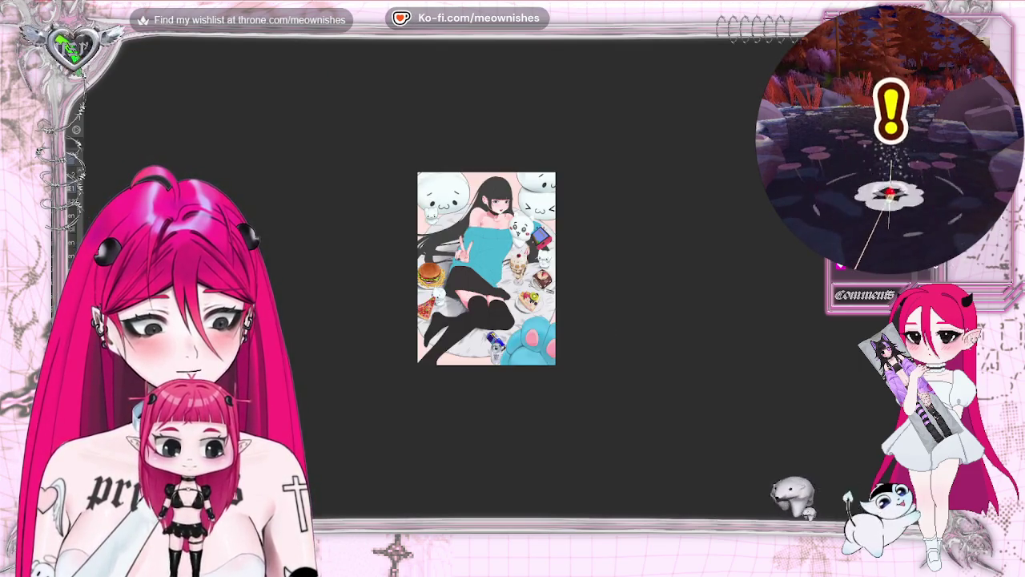
scroll(499, 286, "down", 1)
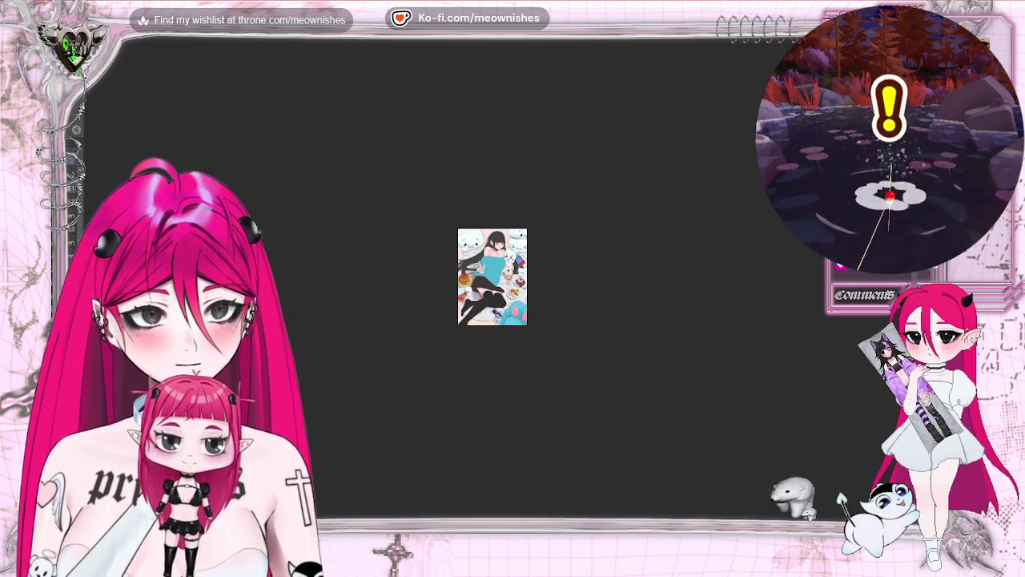
scroll(486, 268, "up", 1)
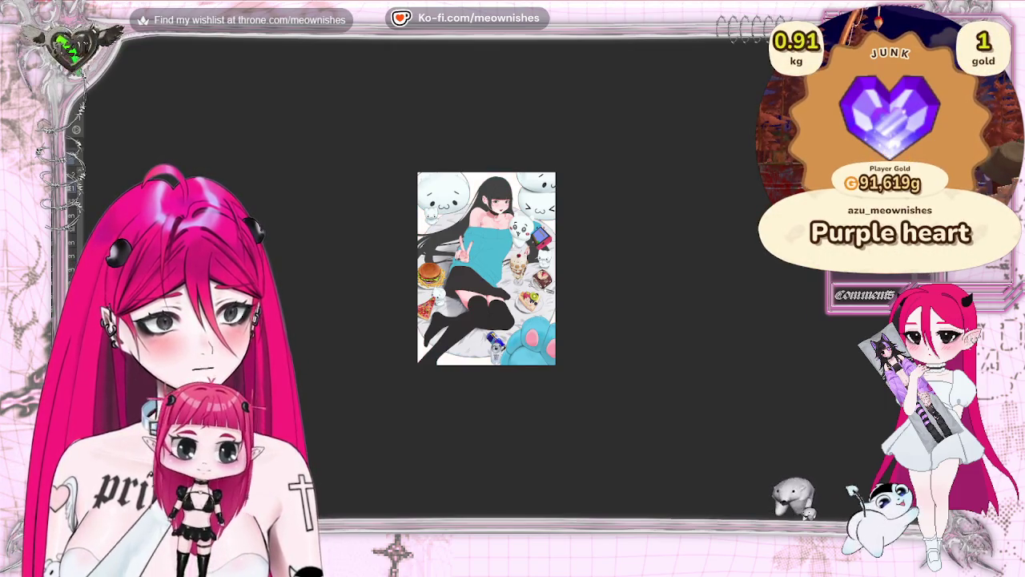
scroll(496, 283, "up", 1)
scroll(495, 283, "up", 1)
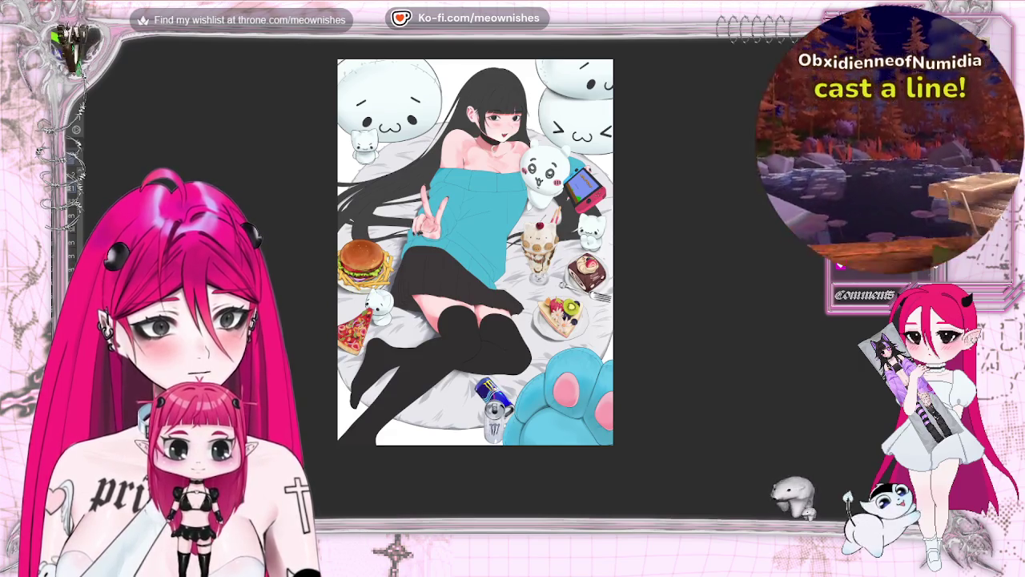
Step: Show the pale pink background layer again and fit the whole canvas to the window
scroll(475, 251, "down", 1)
scroll(475, 251, "down", 1)
scroll(475, 252, "up", 2)
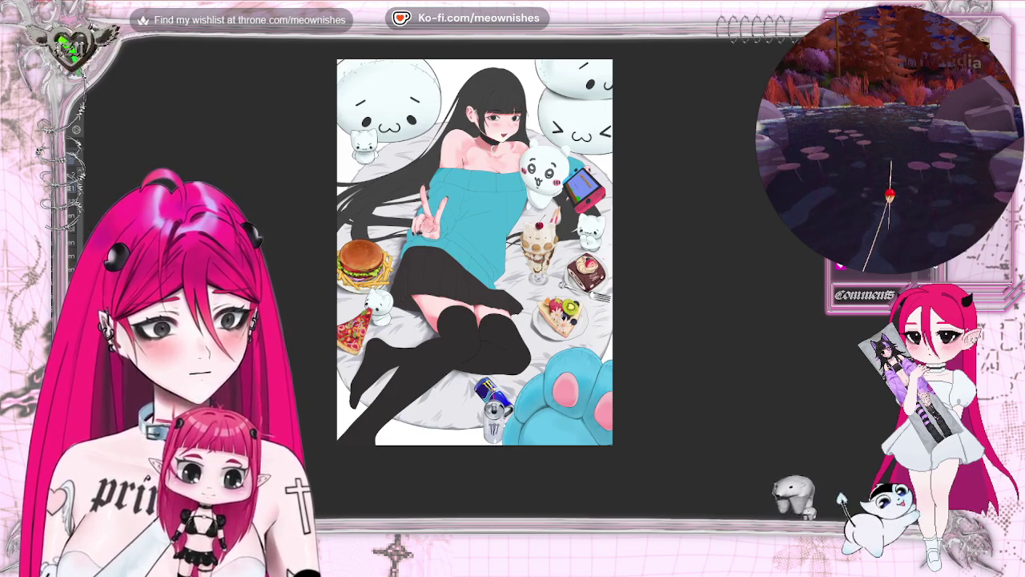
key("alt+BackSpace")
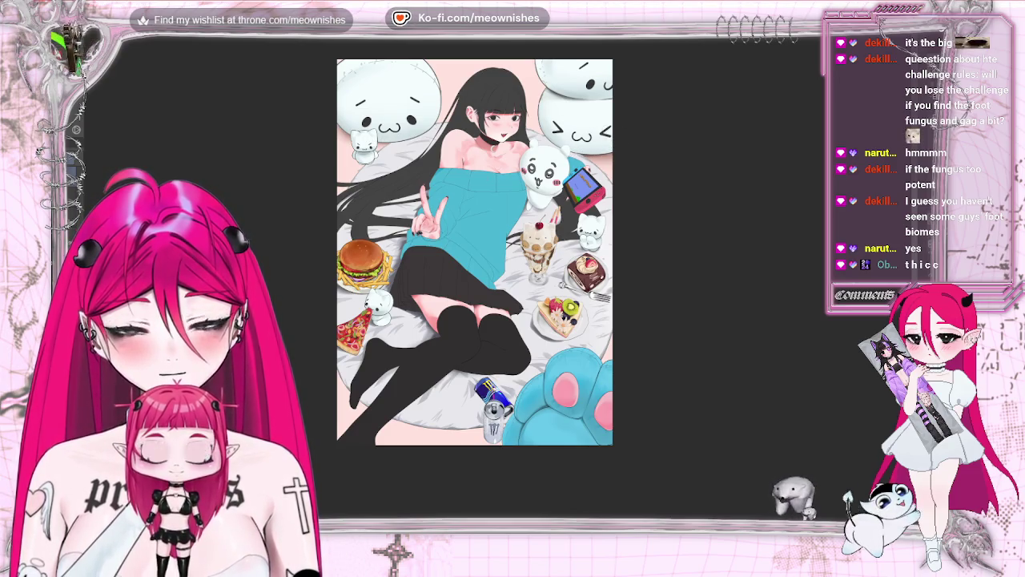
key("ctrl+minus")
key("ctrl+minus")
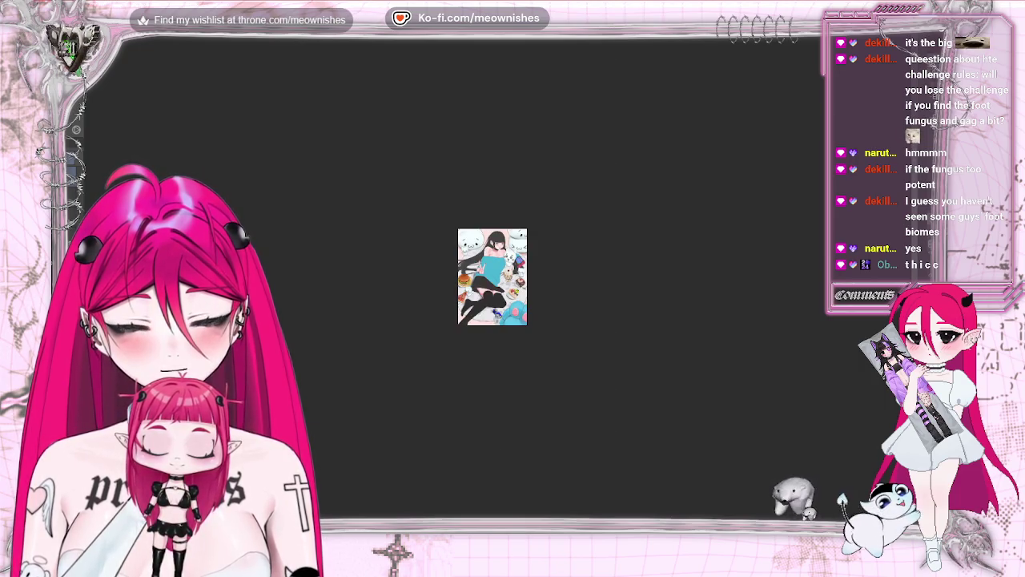
key("ctrl+0")
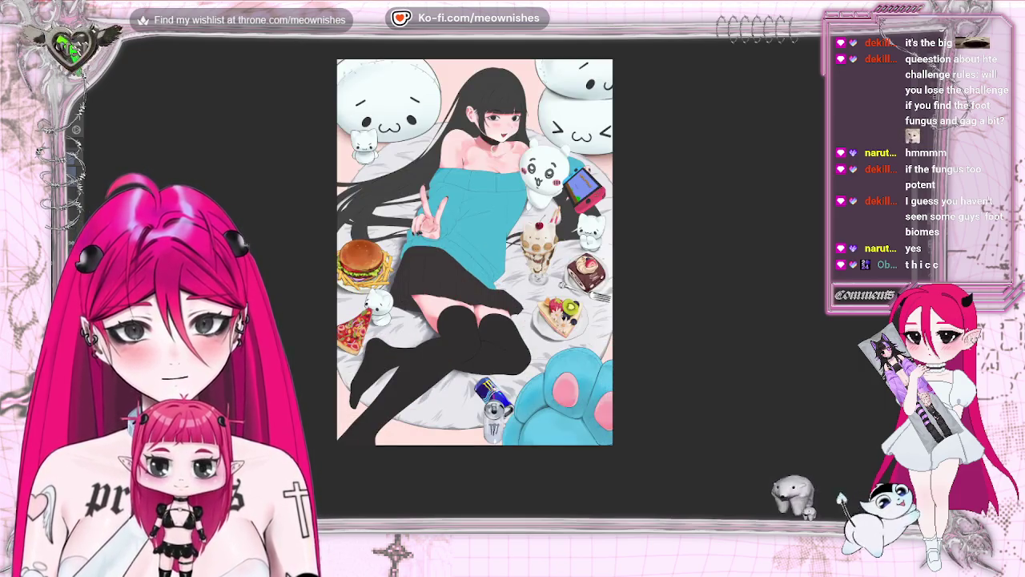
scroll(476, 240, "down", 2)
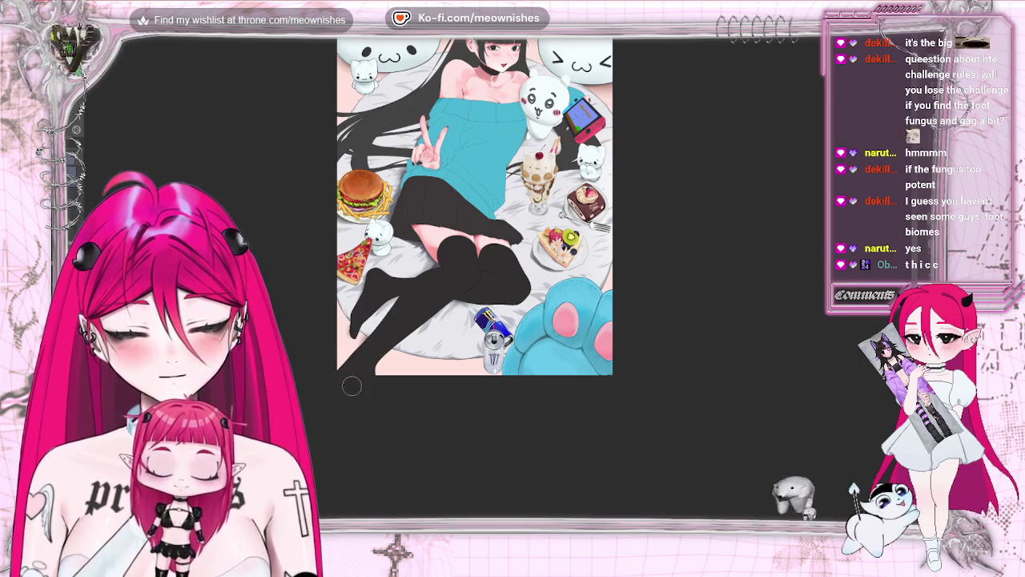
scroll(339, 296, "down", 3)
scroll(339, 296, "up", 3)
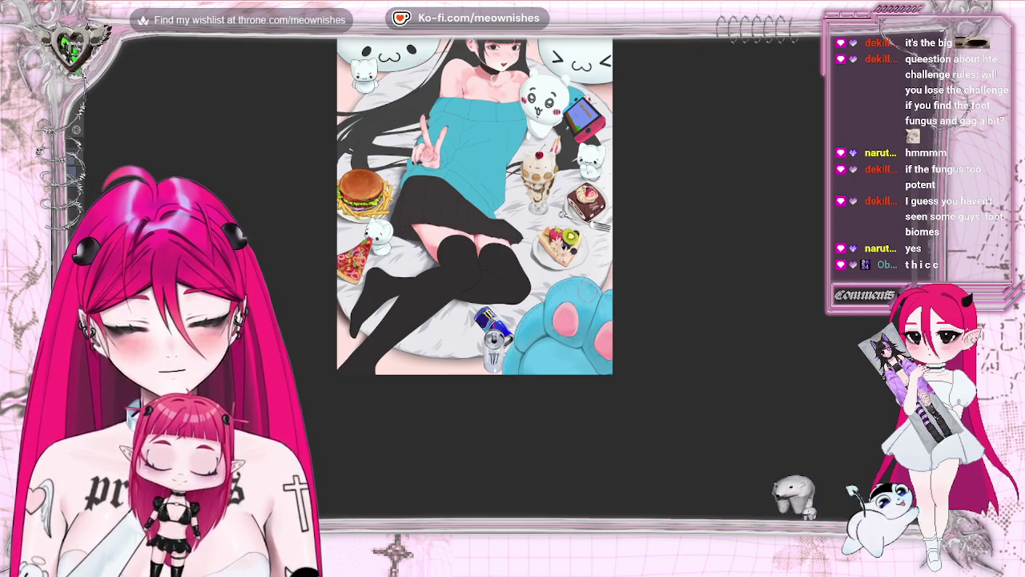
key("ctrl+minus")
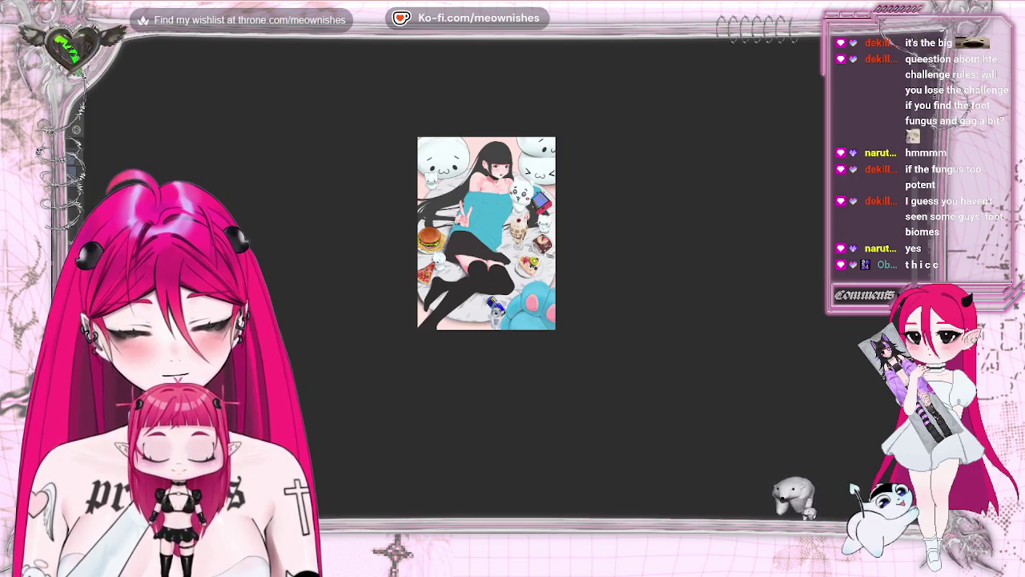
key("ctrl+plus")
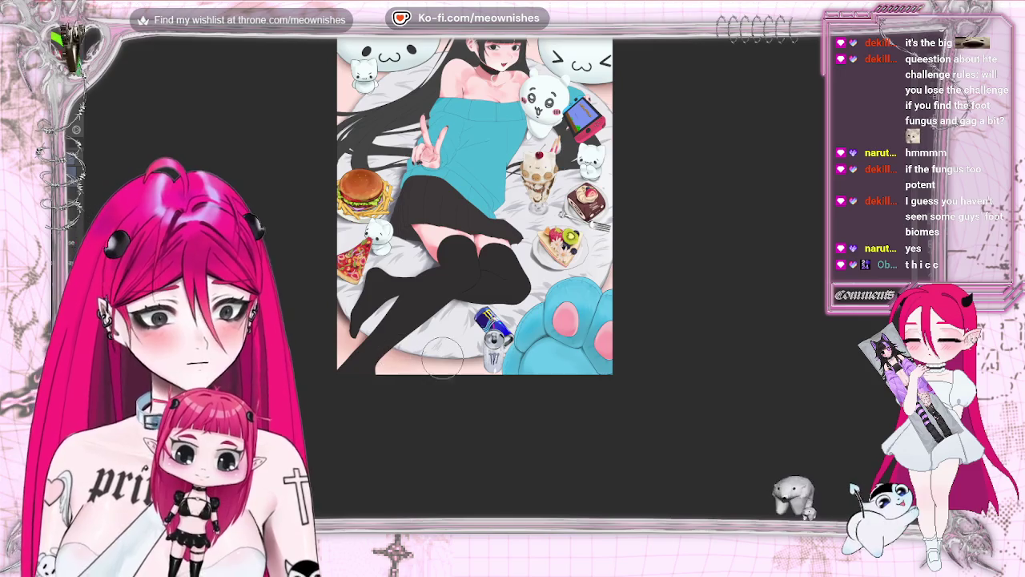
scroll(323, 232, "up", 2)
scroll(323, 232, "up", 1)
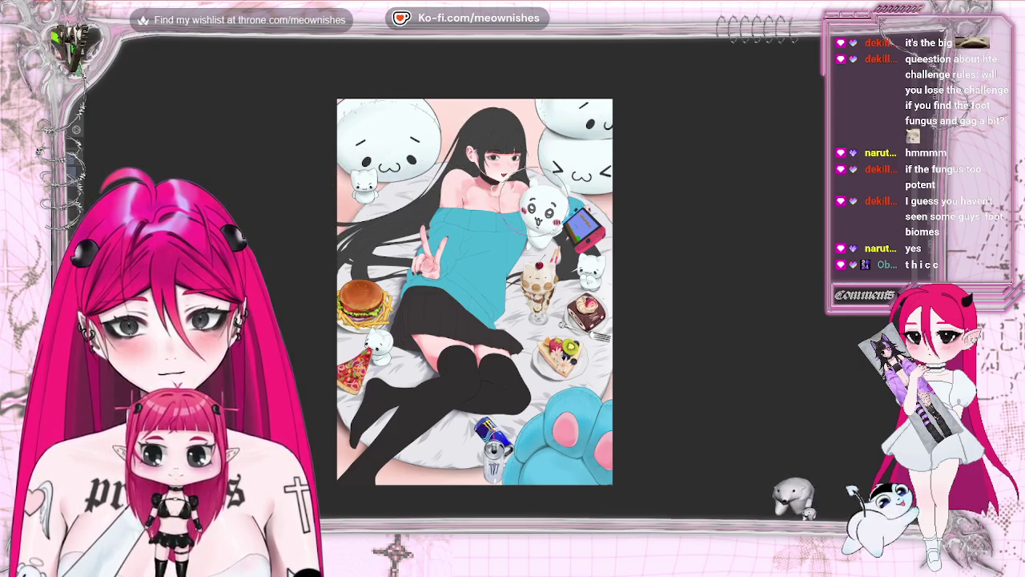
scroll(498, 284, "down", 5)
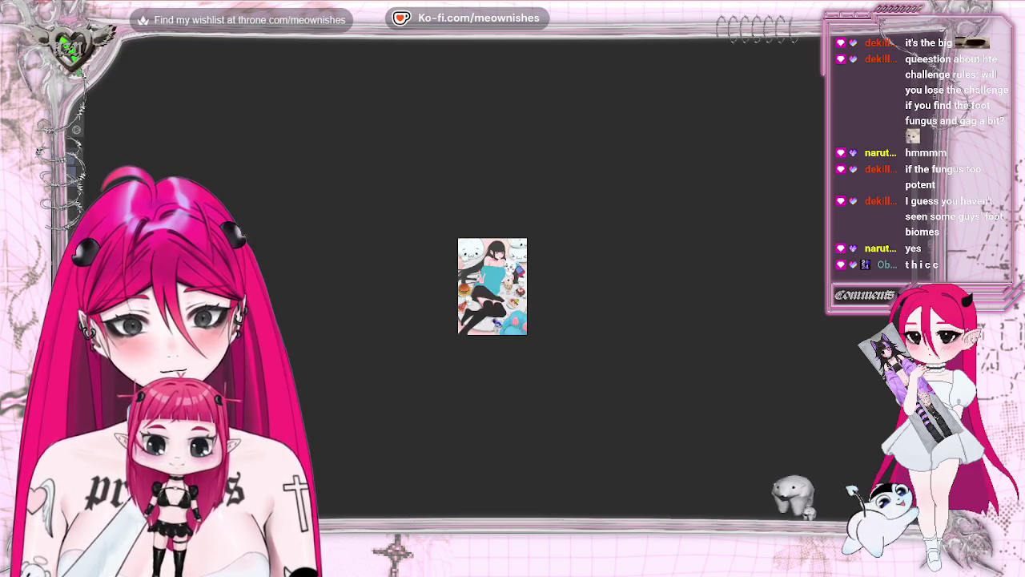
scroll(498, 284, "up", 2)
scroll(498, 284, "up", 3)
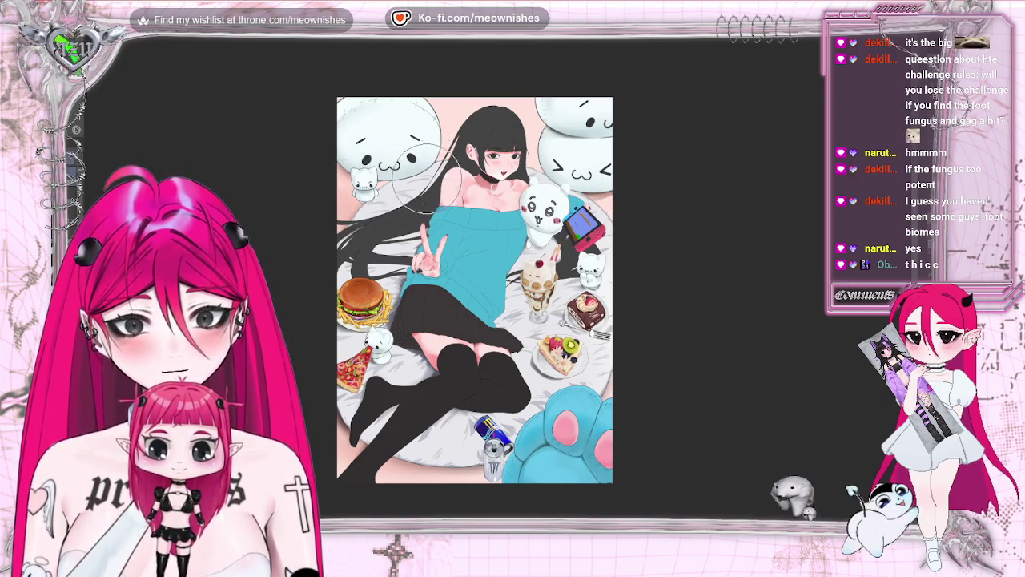
scroll(497, 286, "down", 2)
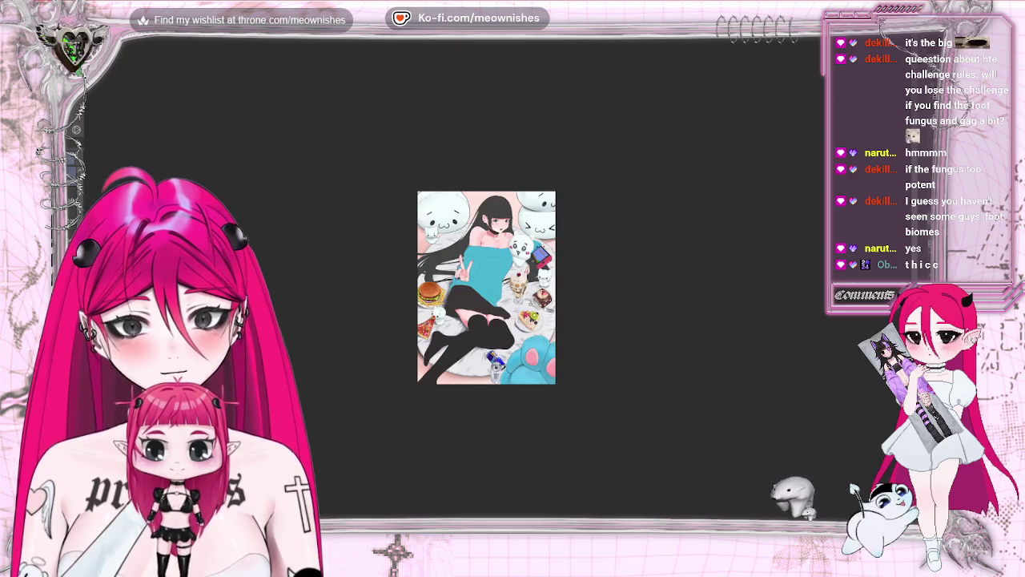
scroll(475, 290, "up", 2)
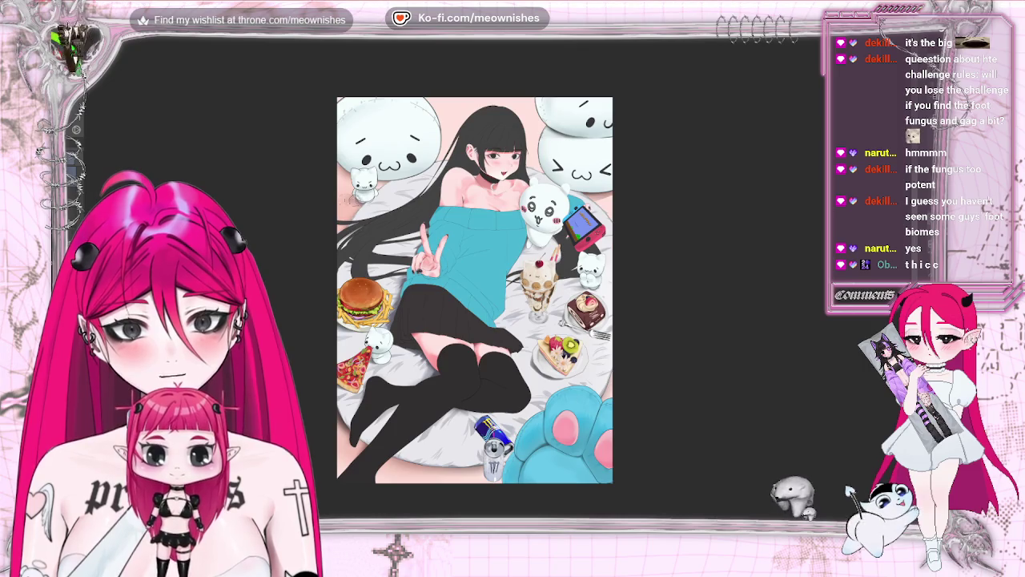
scroll(497, 286, "down", 3)
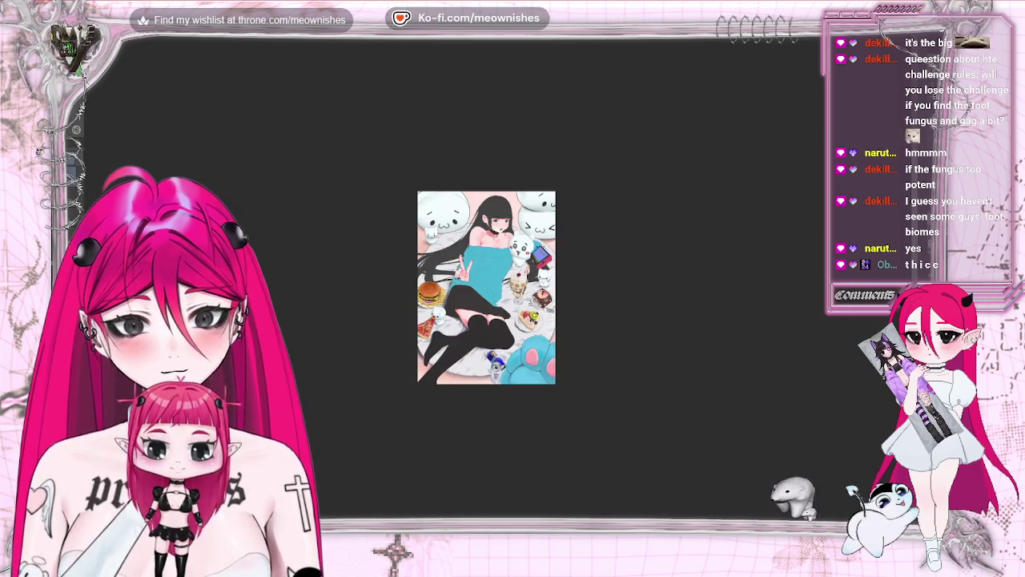
scroll(497, 287, "up", 3)
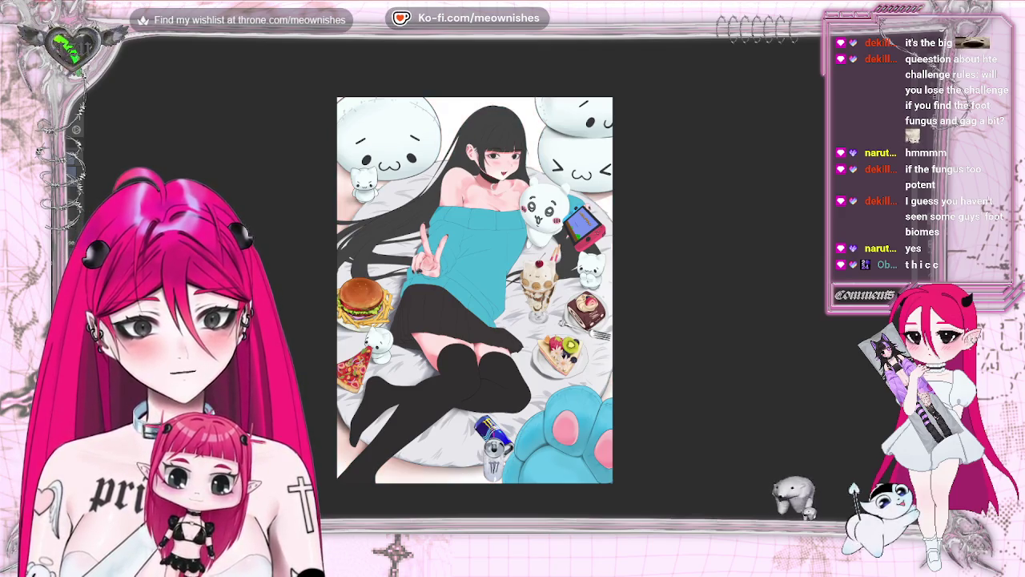
scroll(475, 290, "down", 3)
scroll(475, 290, "down", 2)
scroll(475, 290, "up", 5)
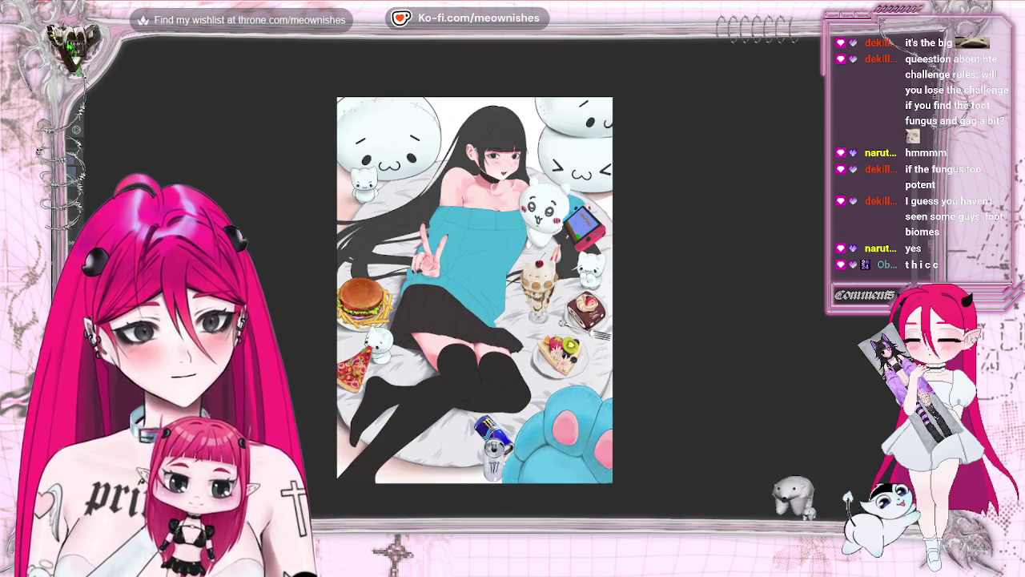
left_click(89, 38)
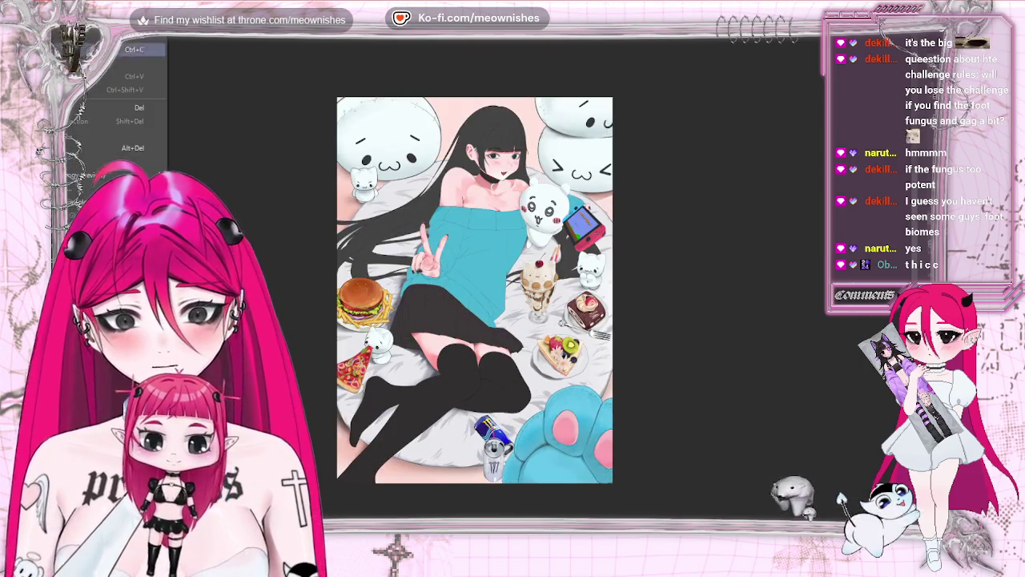
Step: In Hue/Saturation/Luminosity, shift the hue so the pink background turns pale blue-green
left_click(304, 276)
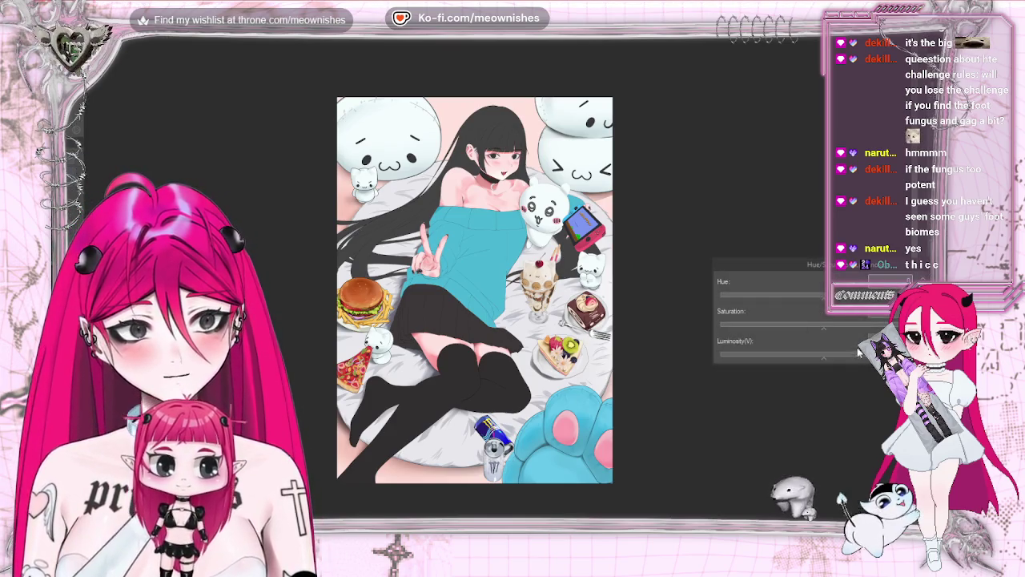
left_click_drag(825, 294, 871, 298)
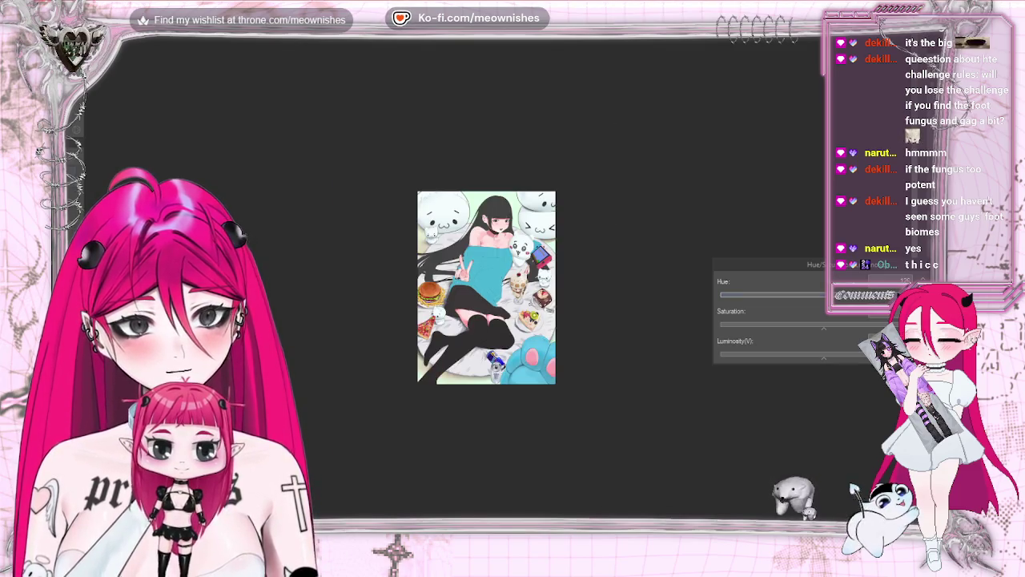
scroll(475, 290, "down", 5)
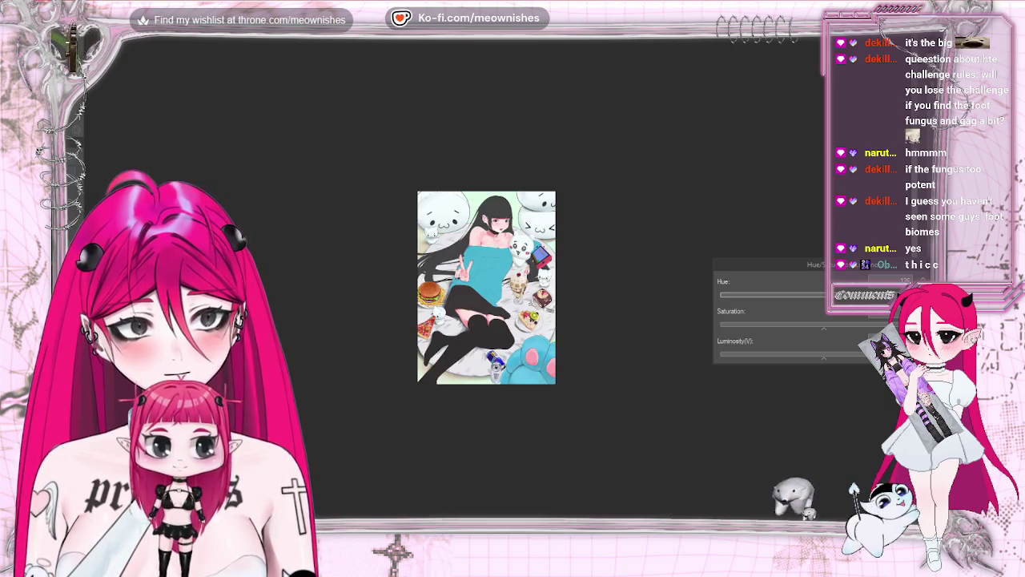
scroll(492, 285, "down", 1)
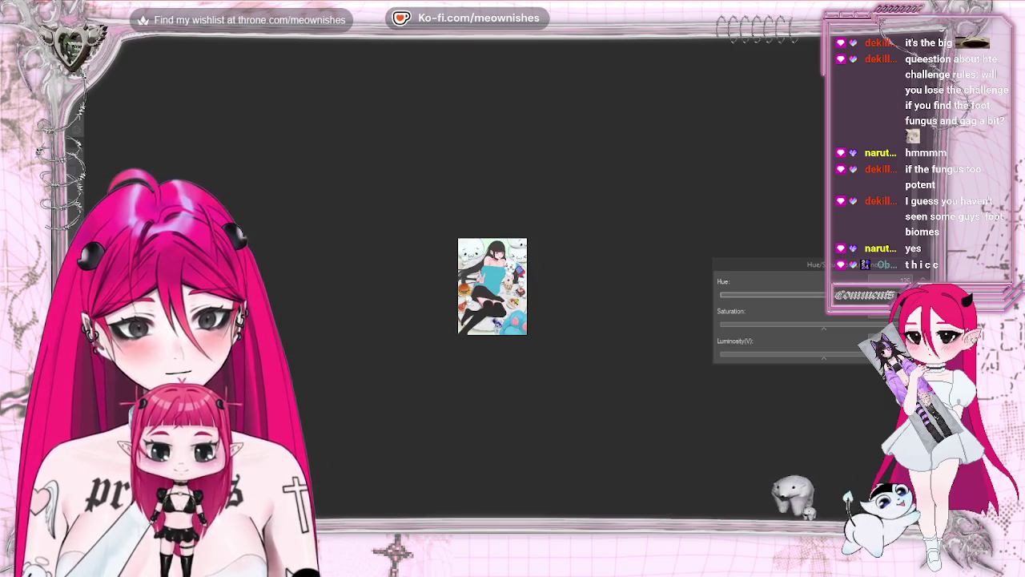
scroll(493, 286, "up", 1)
scroll(486, 288, "up", 1)
scroll(486, 287, "down", 1)
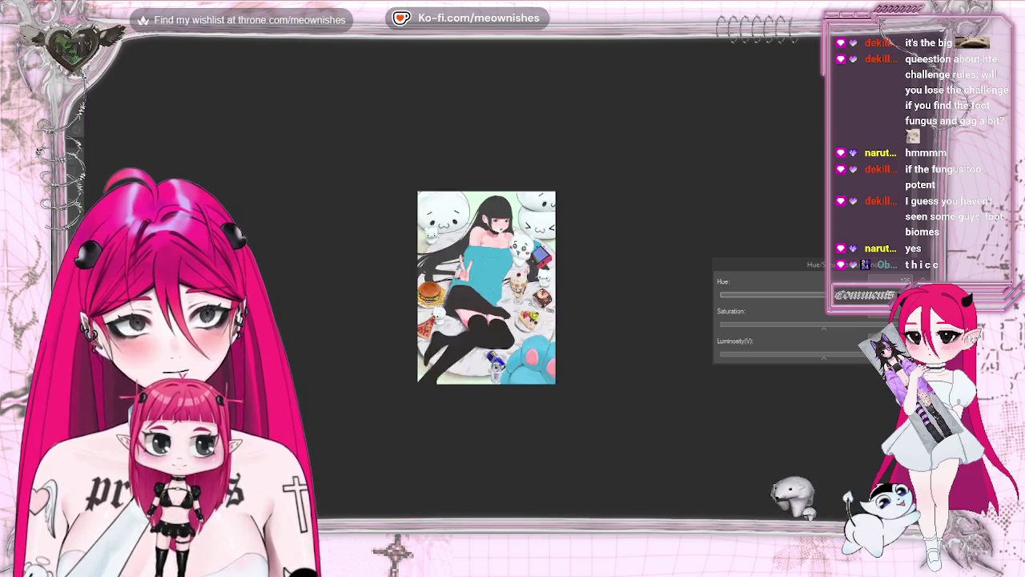
scroll(490, 286, "down", 2)
scroll(493, 286, "up", 2)
scroll(492, 285, "up", 2)
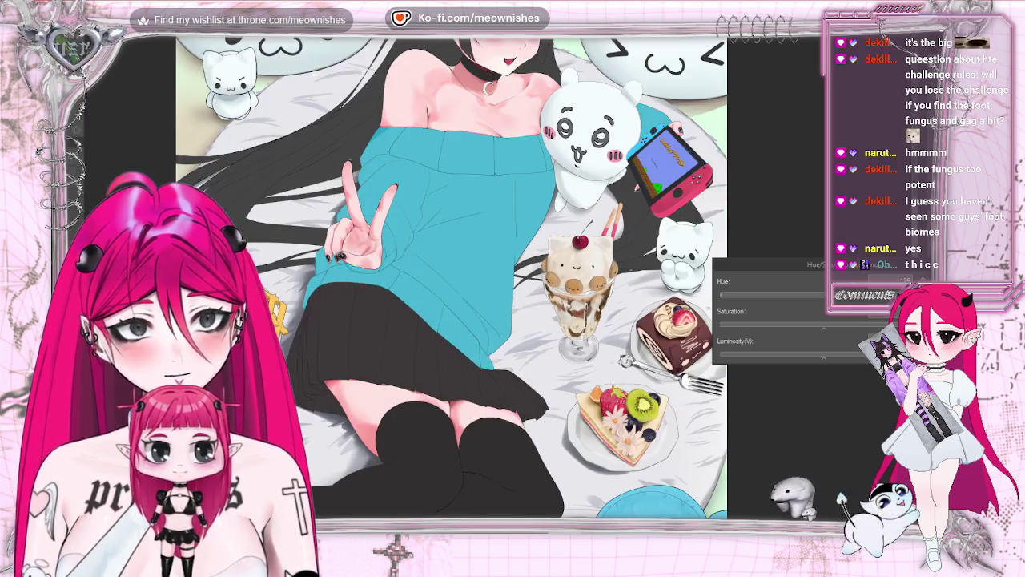
scroll(493, 286, "down", 1)
scroll(492, 286, "down", 1)
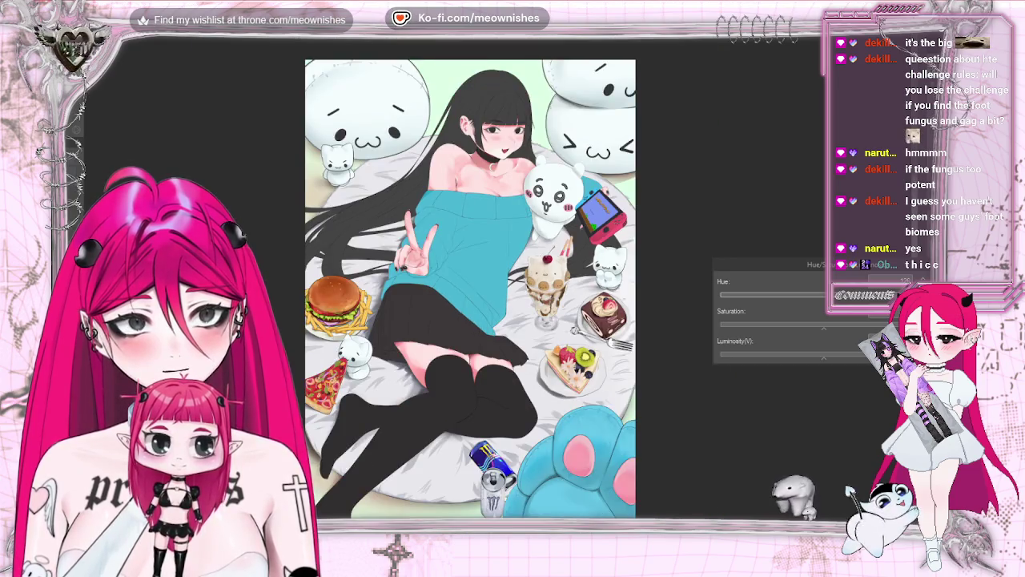
scroll(472, 288, "down", 1)
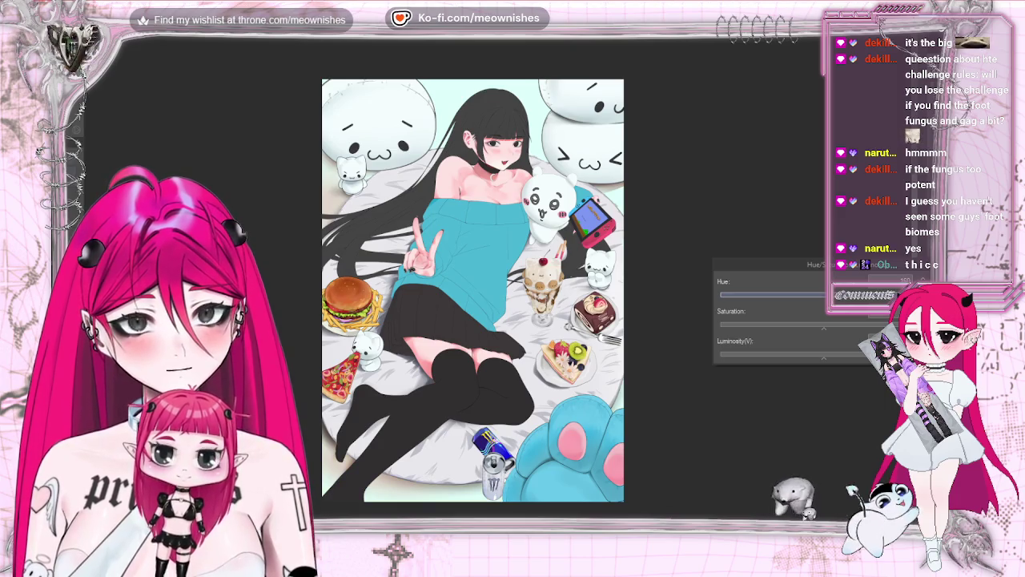
scroll(474, 290, "down", 1)
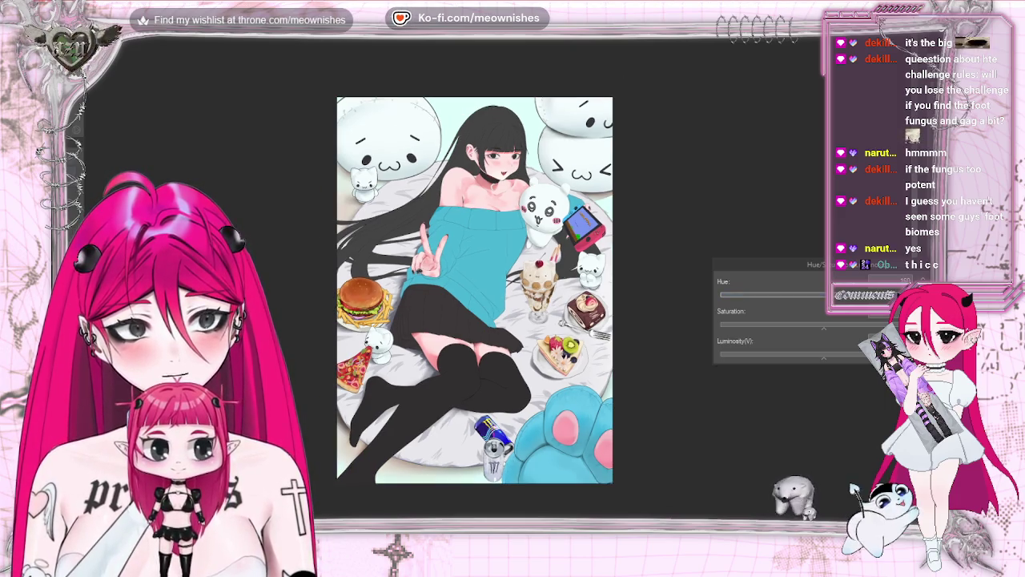
scroll(497, 285, "down", 3)
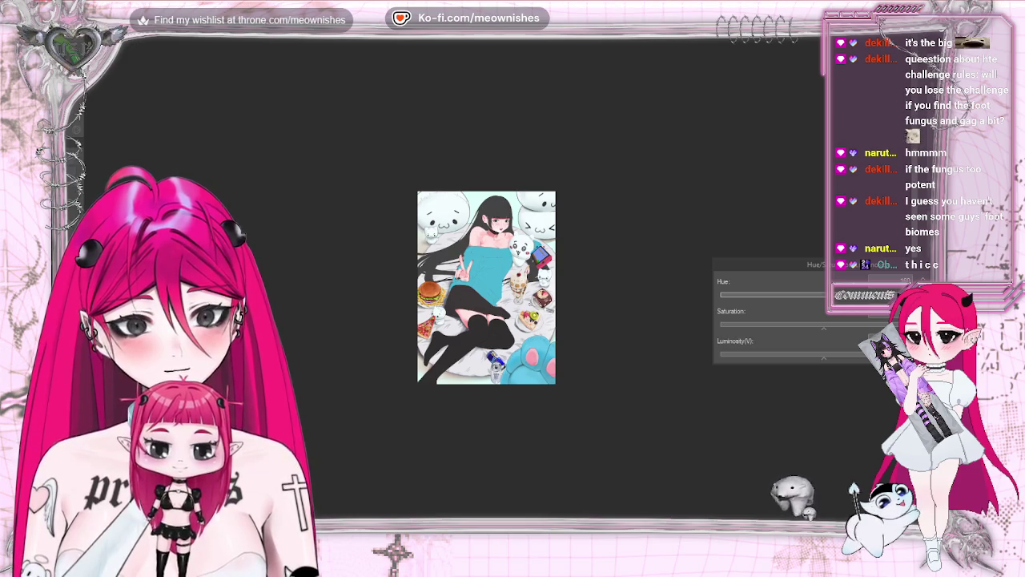
scroll(498, 286, "up", 3)
Step: Check the mirrored composition, lower saturation slightly, apply the adjustment, and open the Edit menu
key("h")
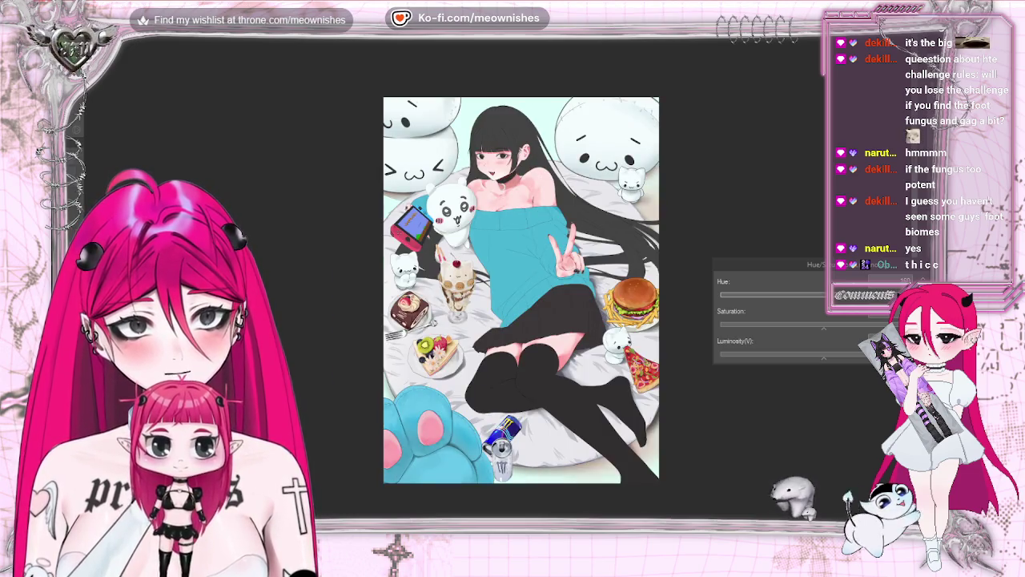
key("h")
scroll(497, 285, "down", 3)
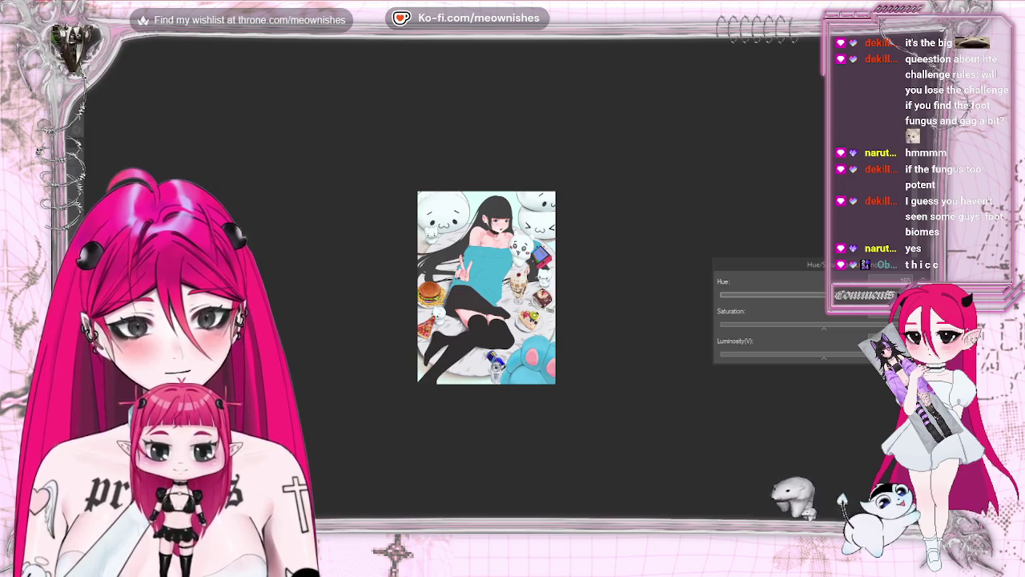
scroll(498, 286, "up", 3)
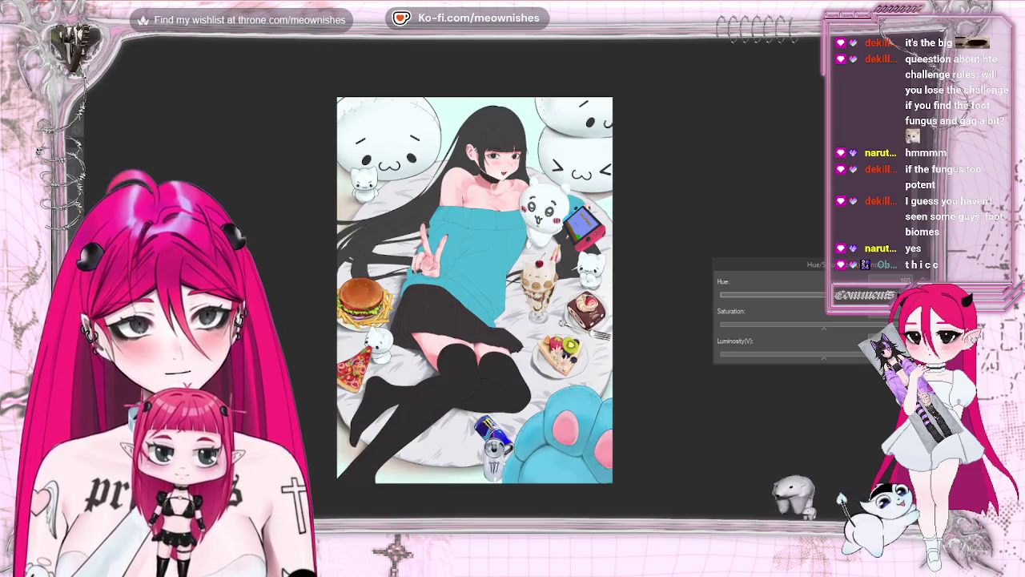
left_click_drag(824, 326, 814, 326)
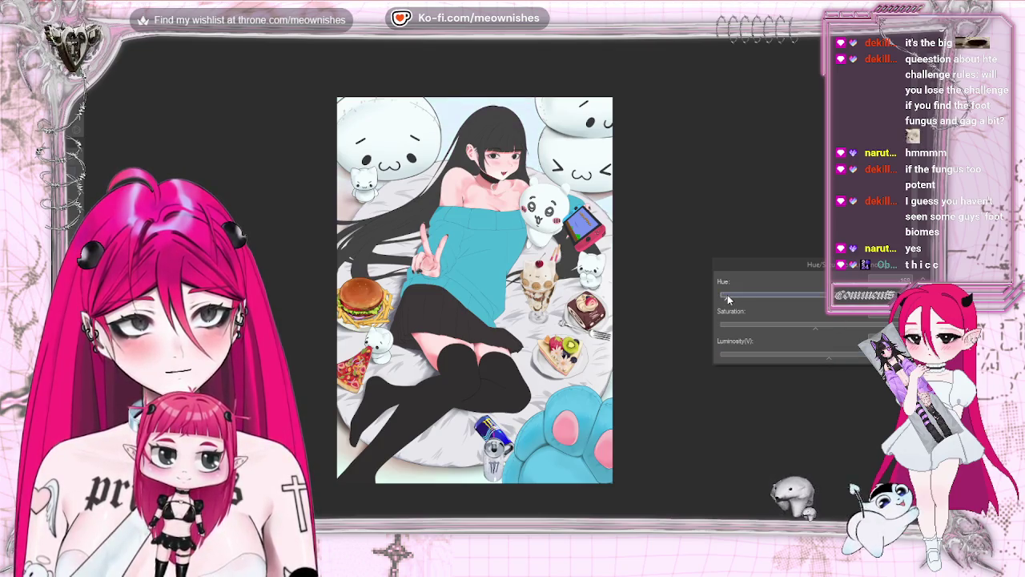
scroll(497, 286, "down", 3)
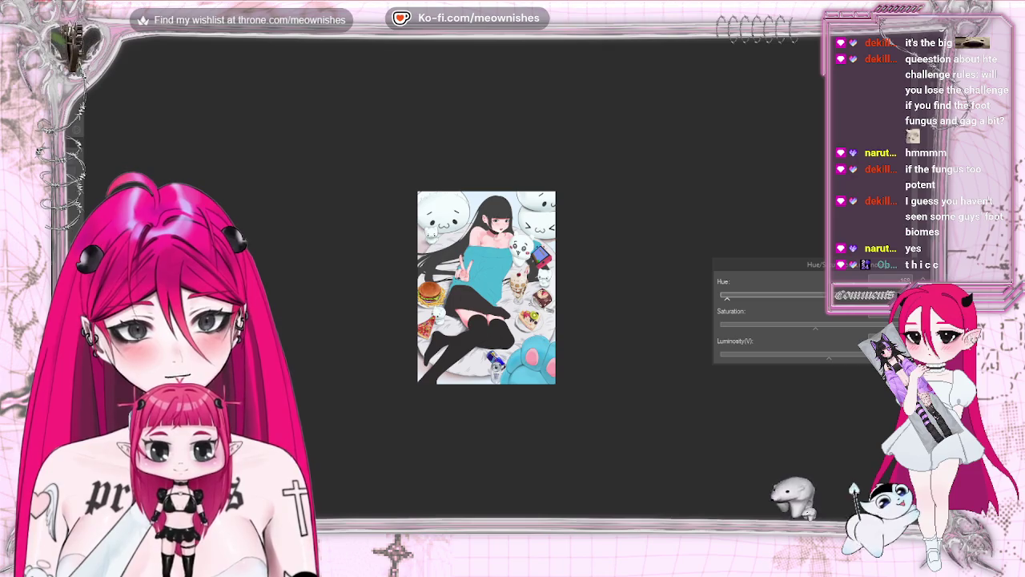
scroll(498, 286, "up", 3)
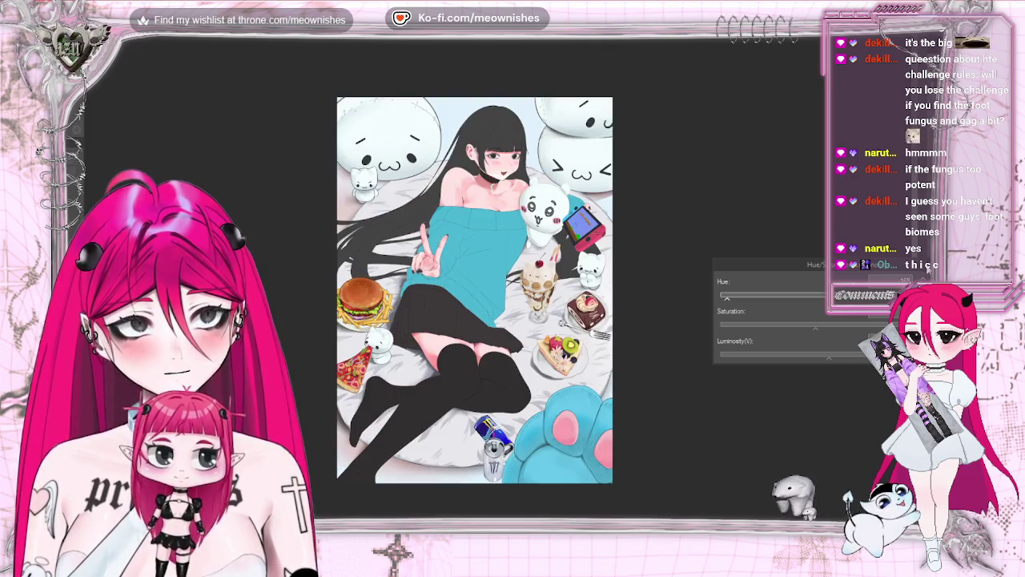
key("Return")
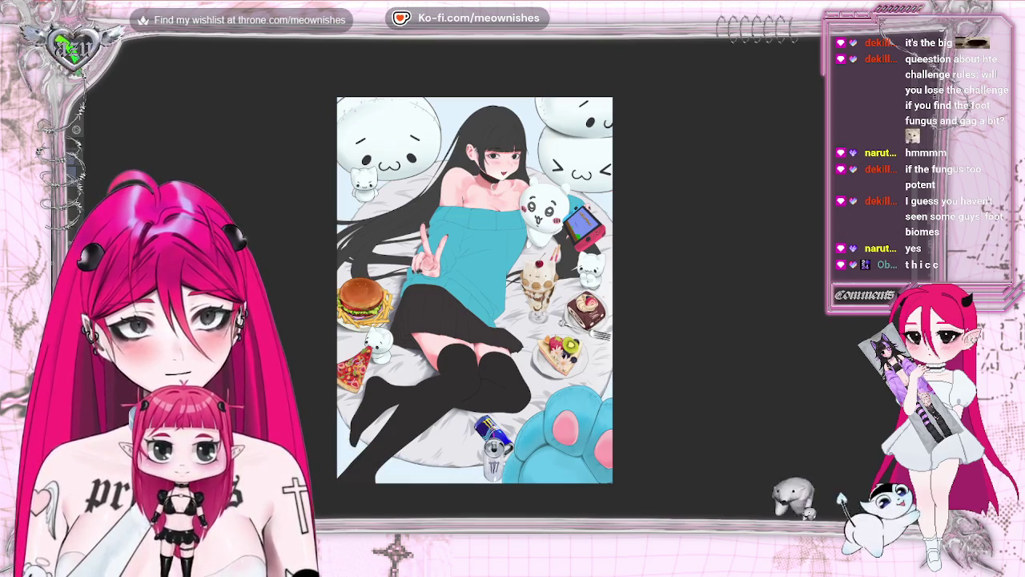
scroll(486, 287, "down", 3)
scroll(498, 285, "up", 3)
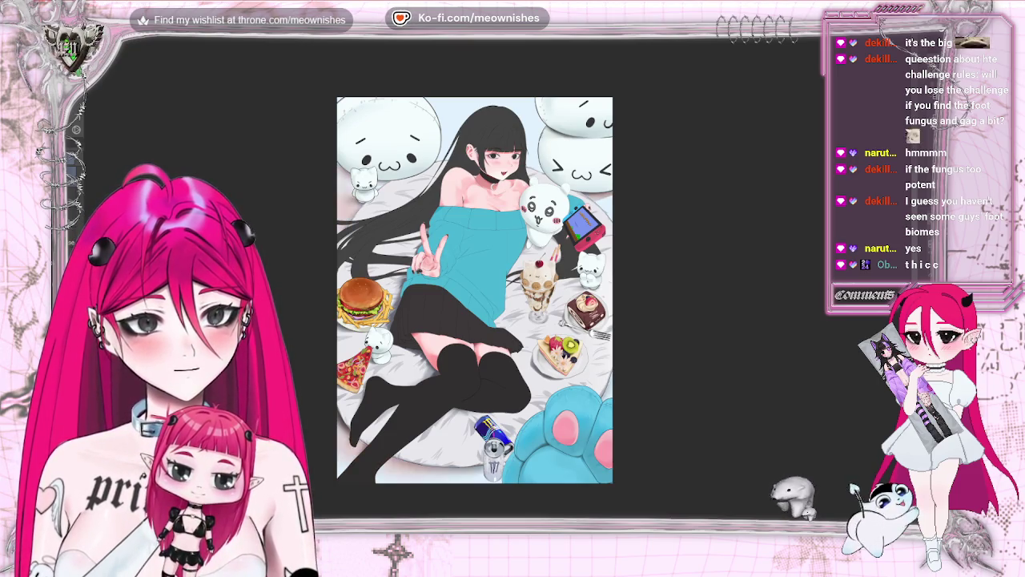
key("alt+e")
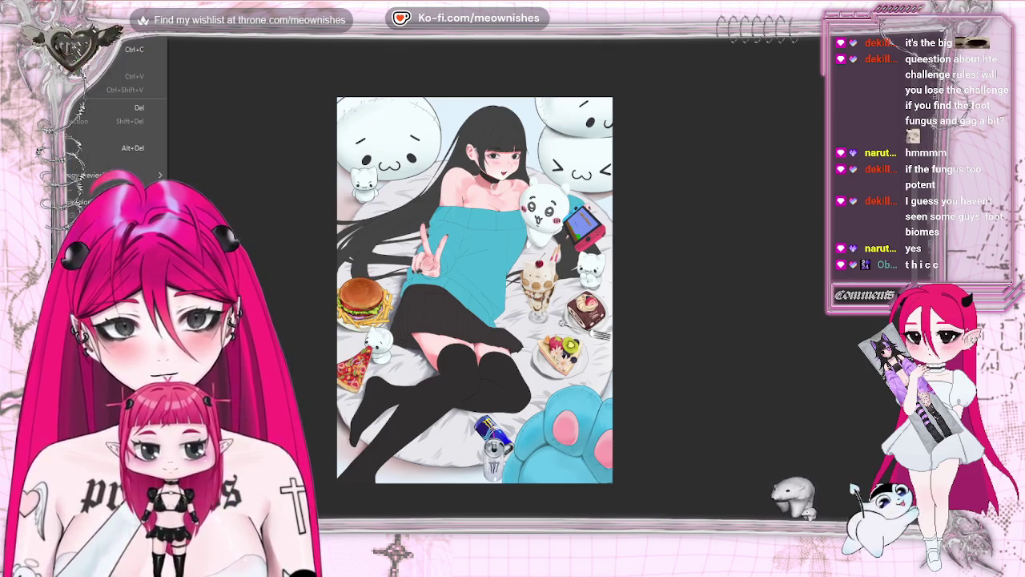
Step: Reopen Hue/Saturation/Luminosity with Ctrl+U and review the whole illustration at several zoom levels
key("ctrl+u")
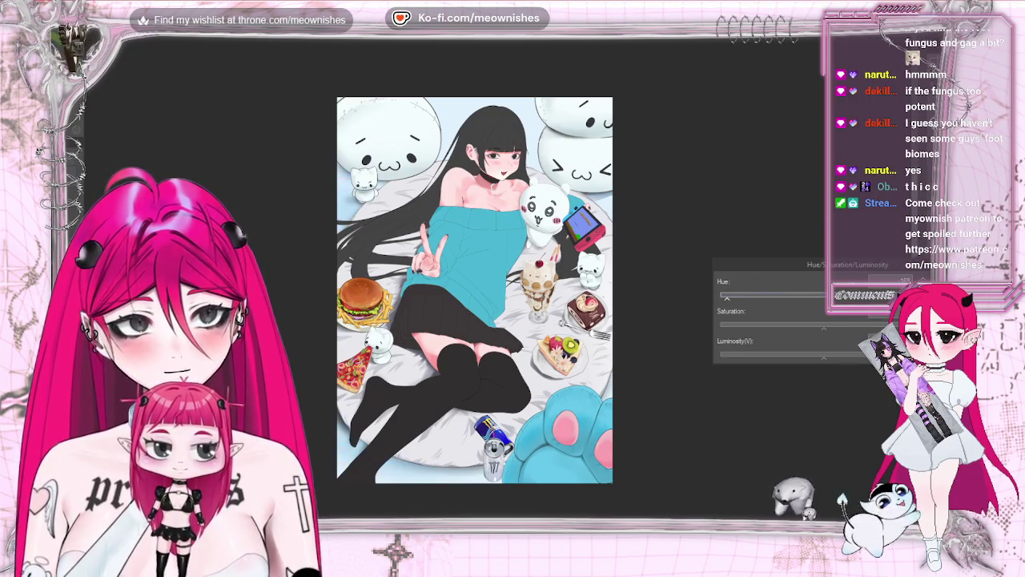
key("ctrl+minus")
key("ctrl+minus")
key("ctrl+plus")
key("ctrl+plus")
key("h")
key("h")
key("ctrl+minus")
key("ctrl+minus")
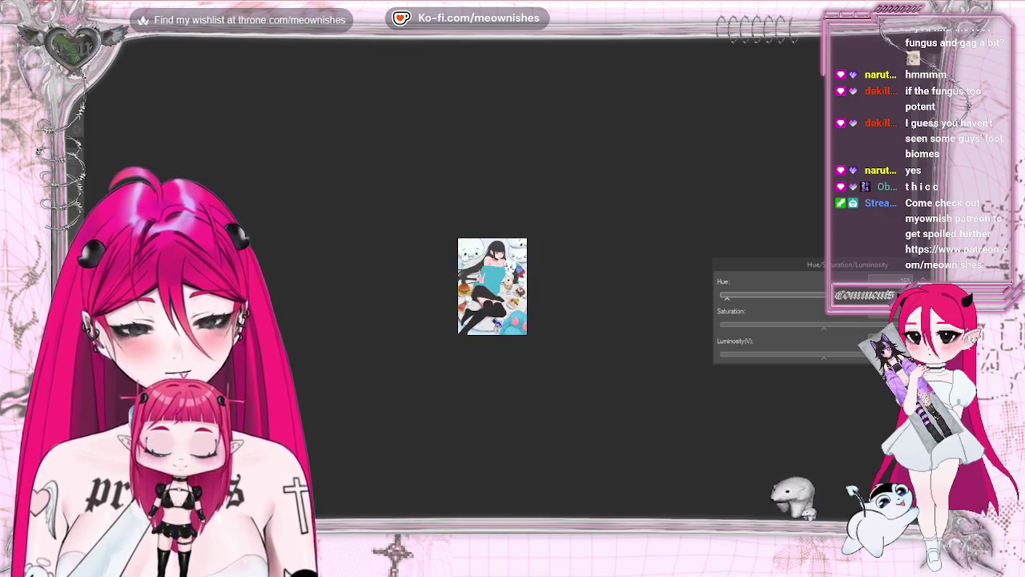
key("ctrl+plus")
key("ctrl+plus")
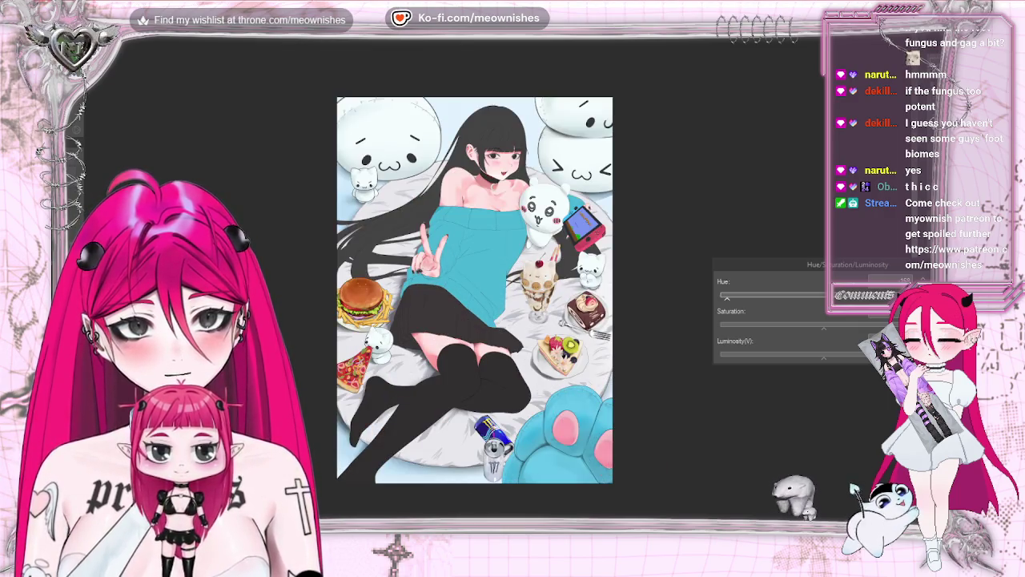
key("ctrl+plus")
key("ctrl+minus")
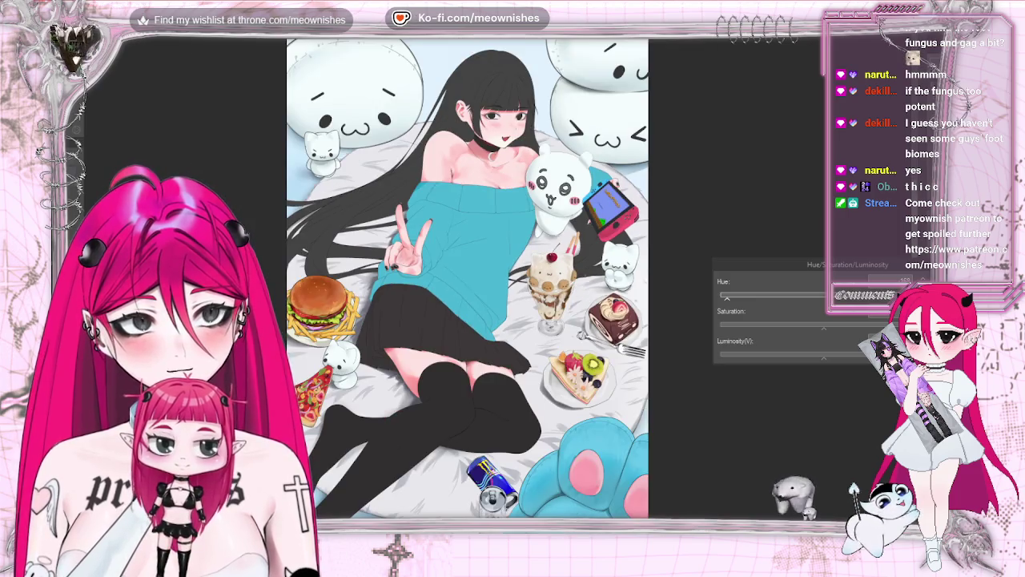
key("ctrl+minus")
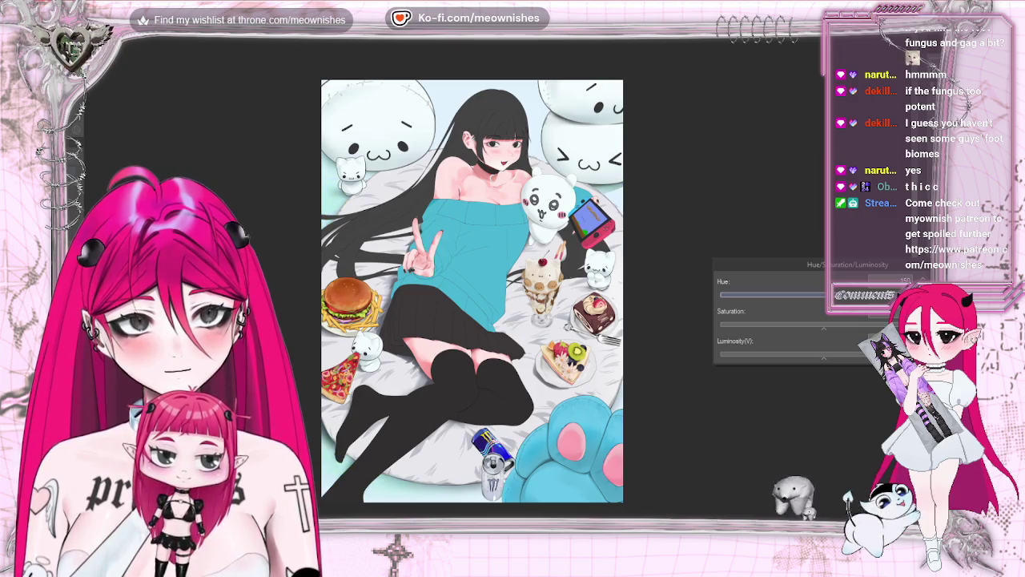
Step: Nudge the Hue slider slightly left and apply the adjustment
left_click_drag(743, 294, 735, 295)
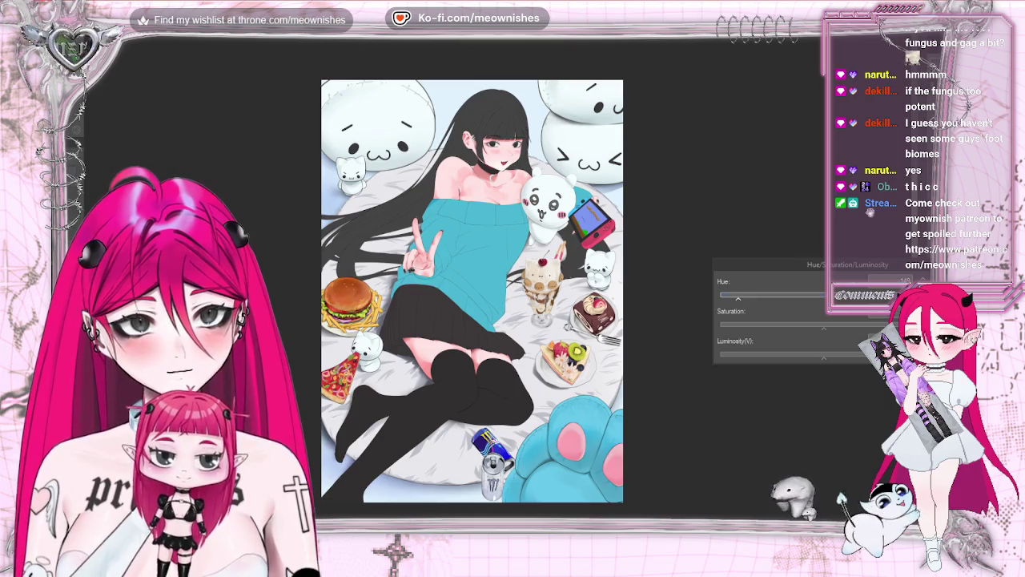
scroll(498, 284, "down", 3)
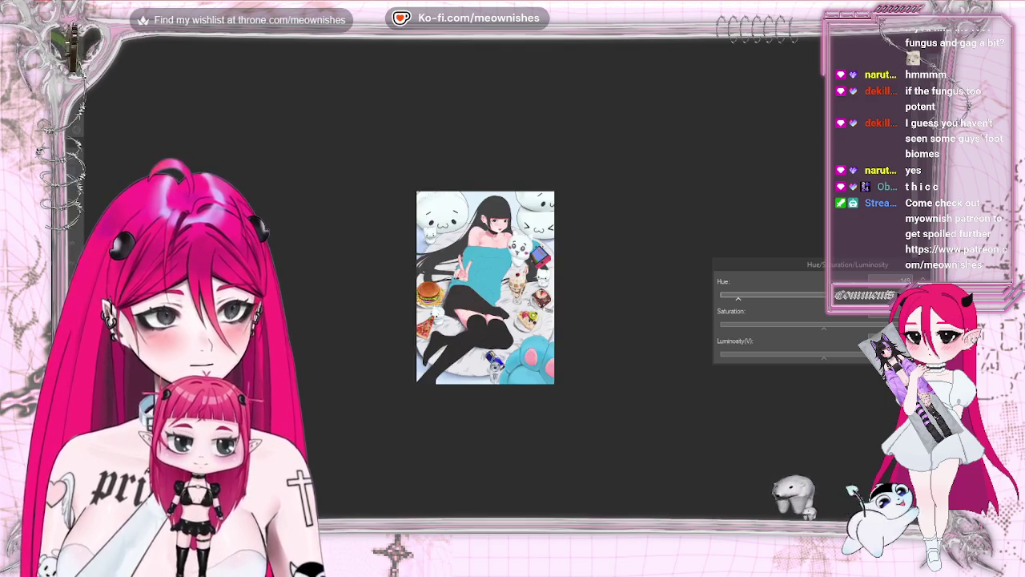
scroll(498, 287, "up", 3)
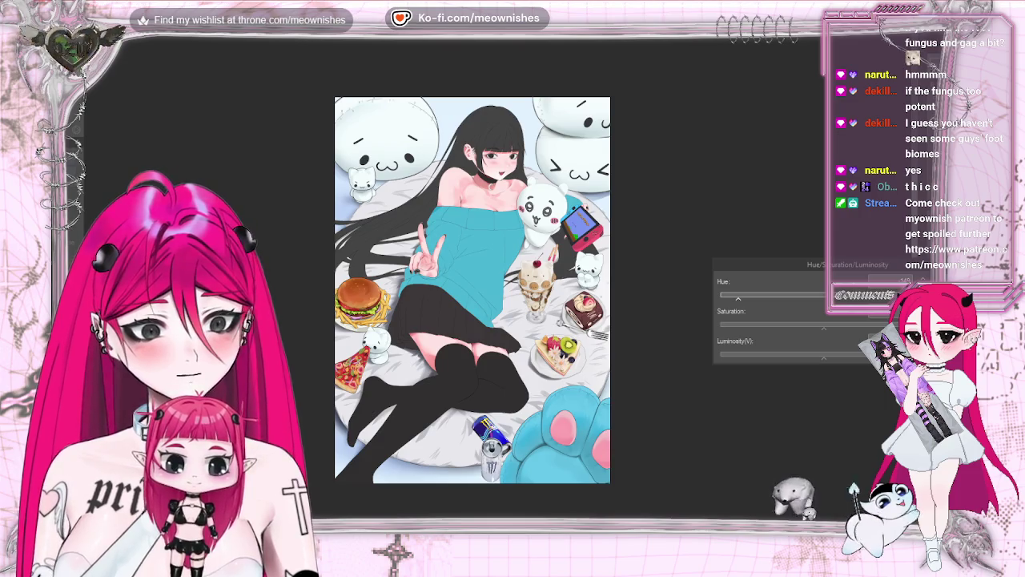
key("Return")
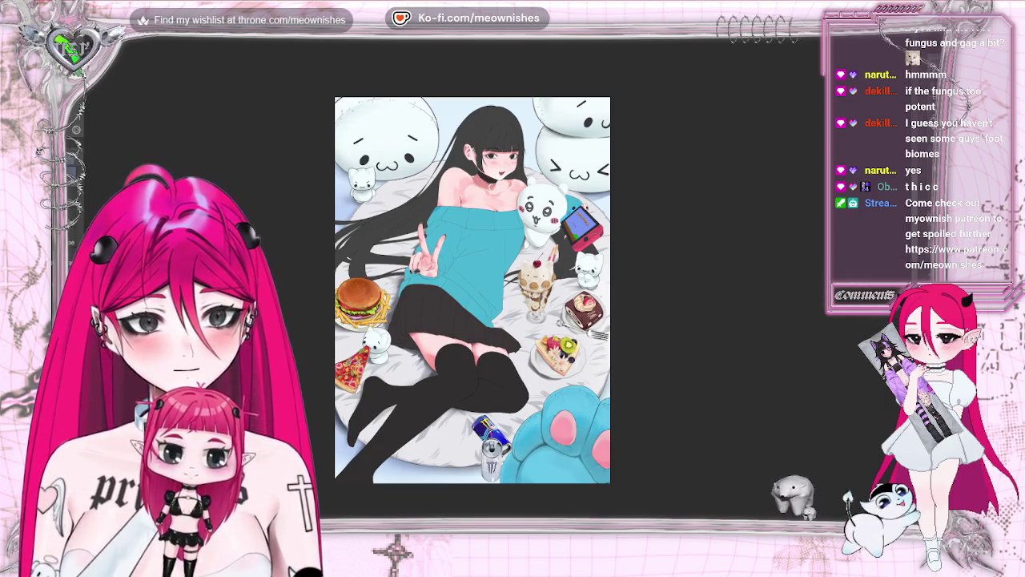
scroll(496, 286, "down", 3)
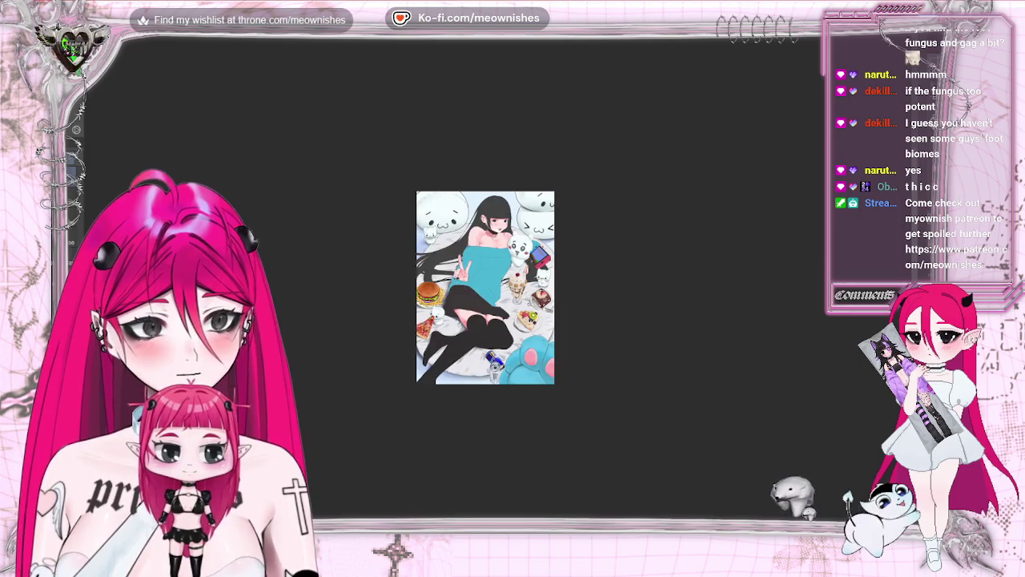
scroll(497, 287, "up", 3)
scroll(499, 285, "down", 6)
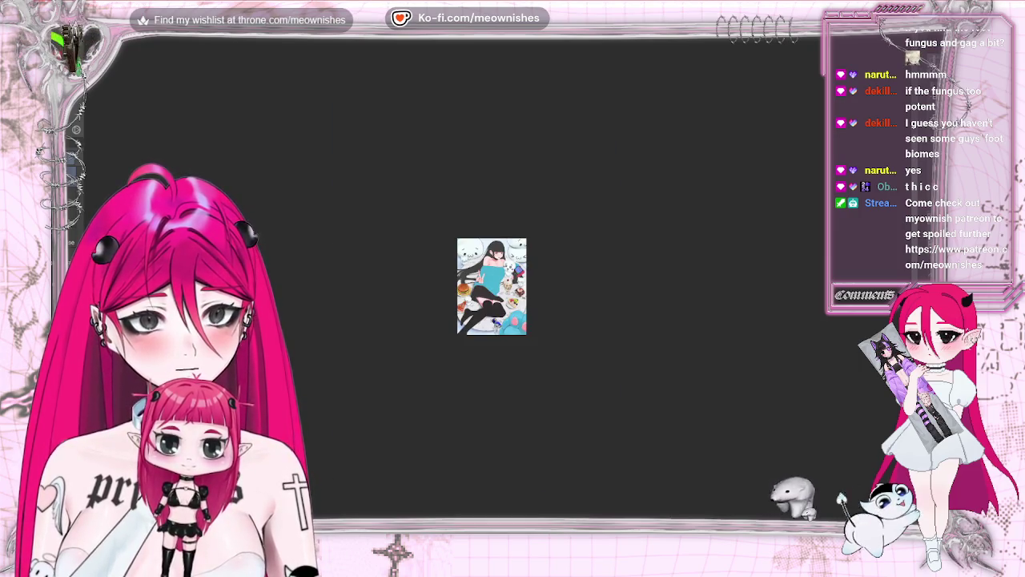
scroll(499, 285, "up", 6)
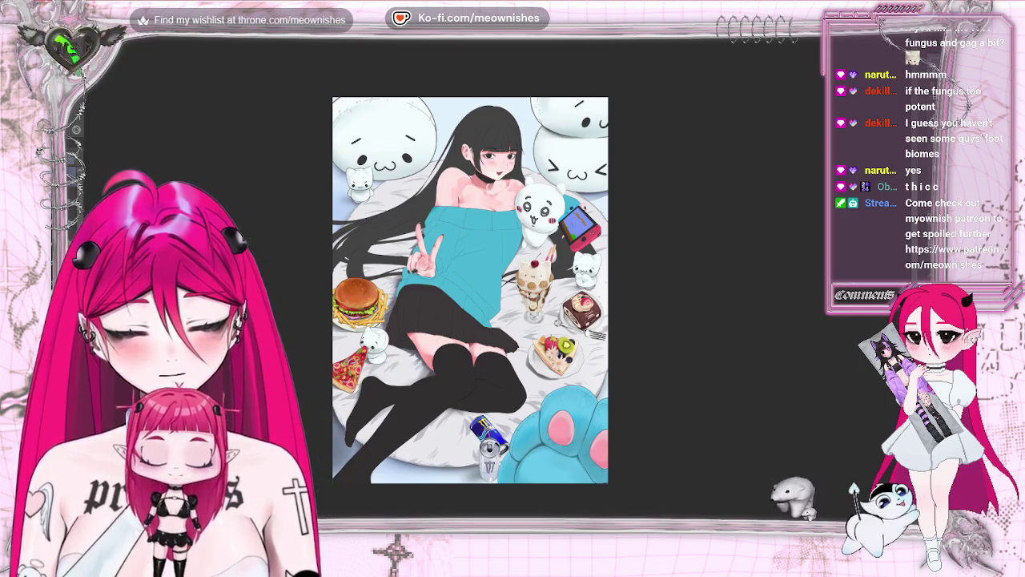
key("ctrl+minus")
key("ctrl+minus")
key("ctrl+plus")
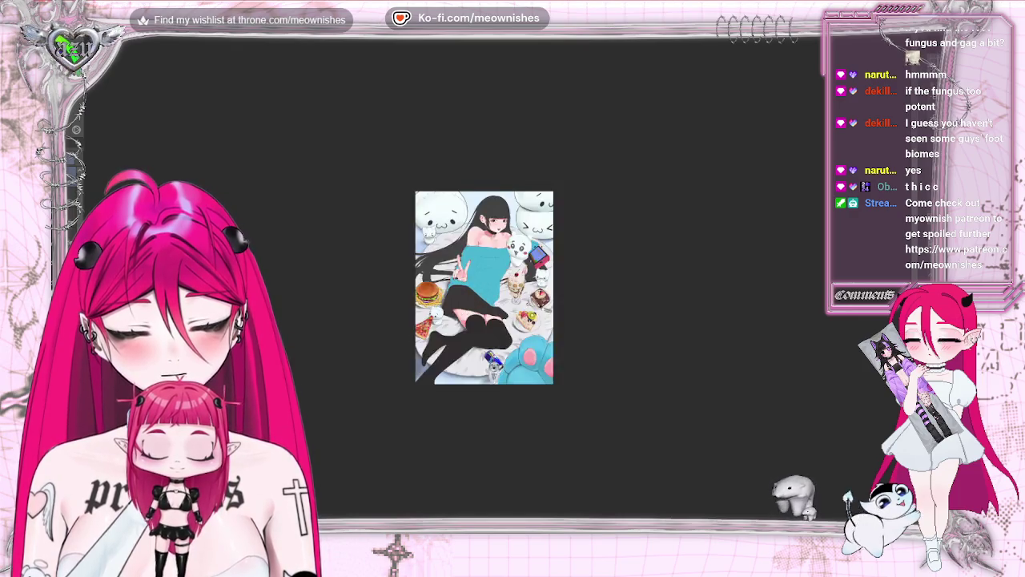
key("ctrl+plus")
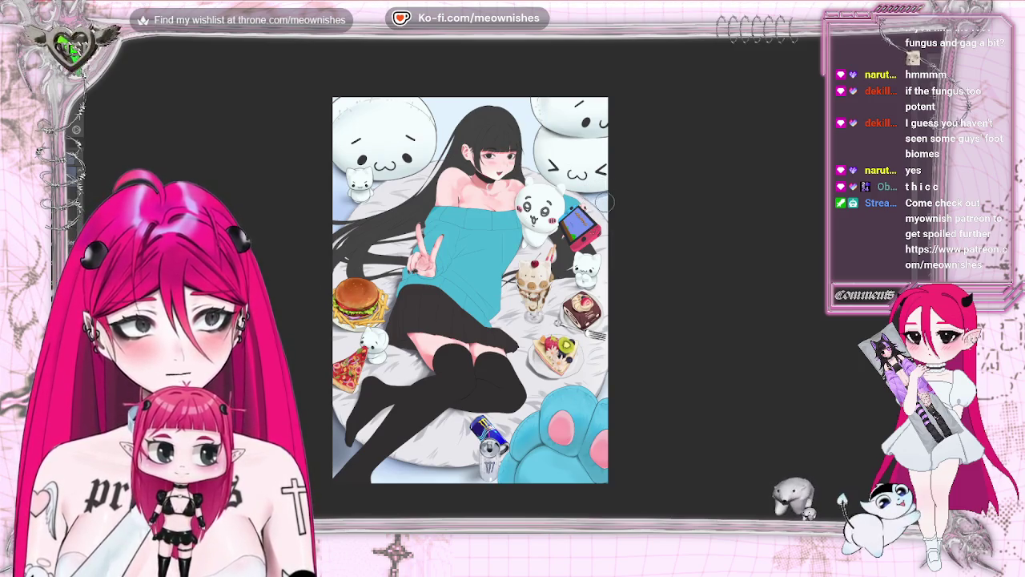
key("ctrl+minus")
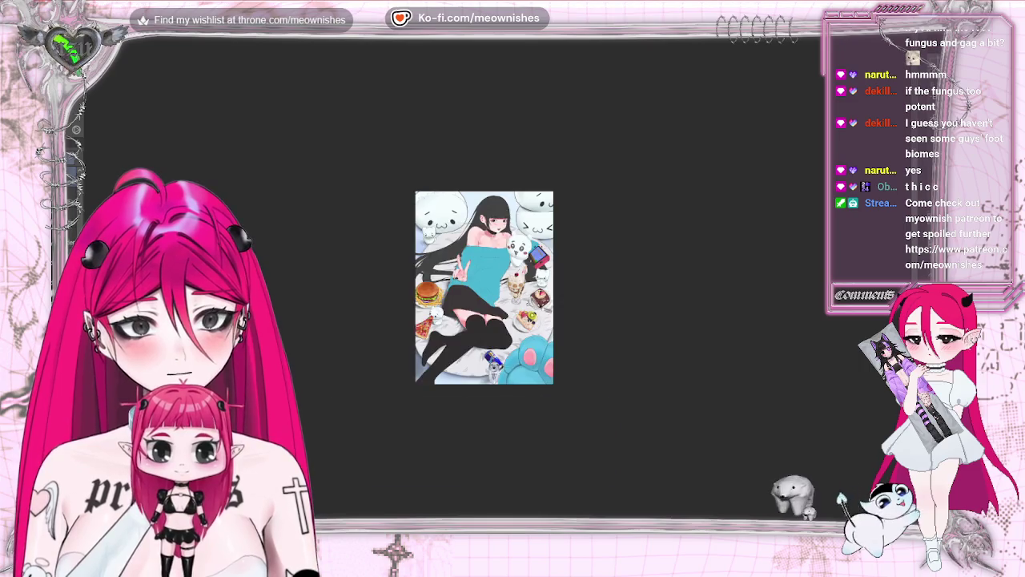
key("ctrl+0")
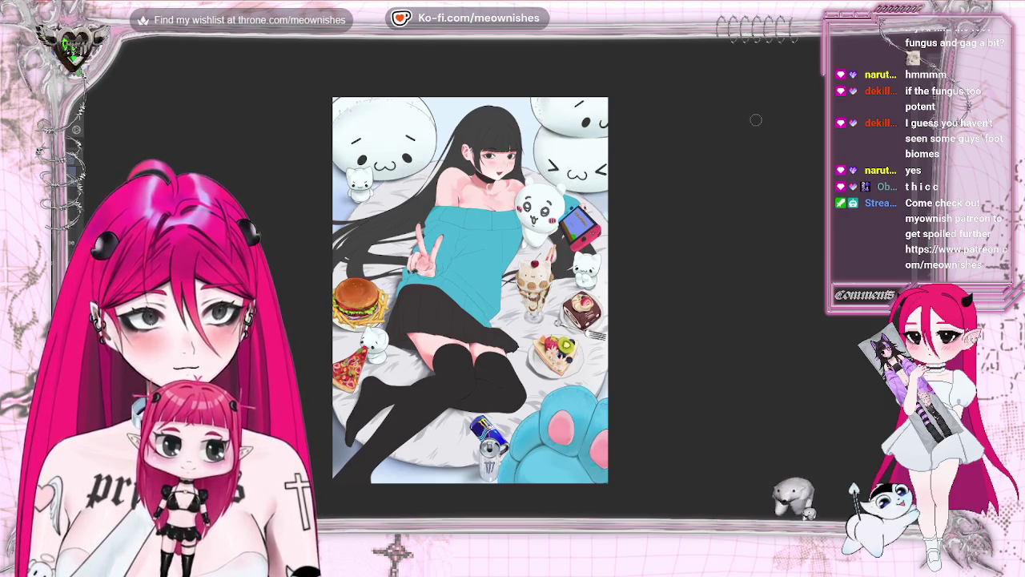
key("ctrl+minus")
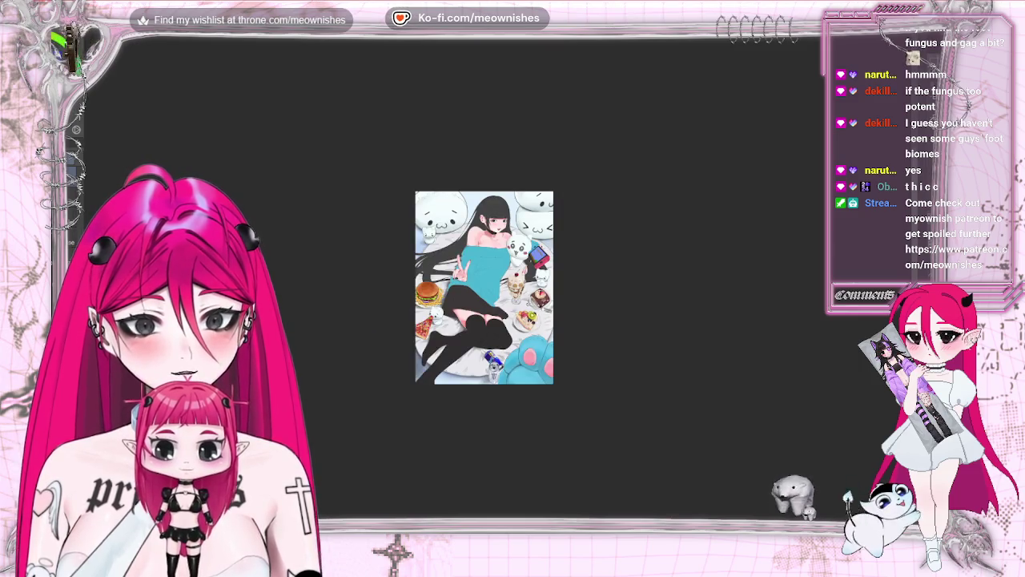
key("ctrl+minus")
key("ctrl+minus")
key("ctrl+plus")
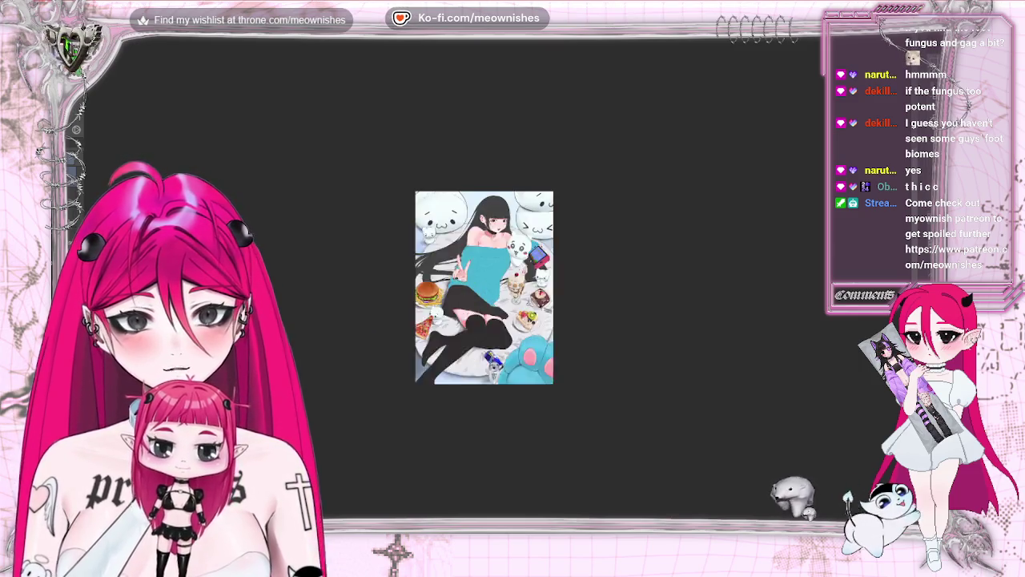
key("ctrl+plus")
key("ctrl+plus")
key("ctrl+plus")
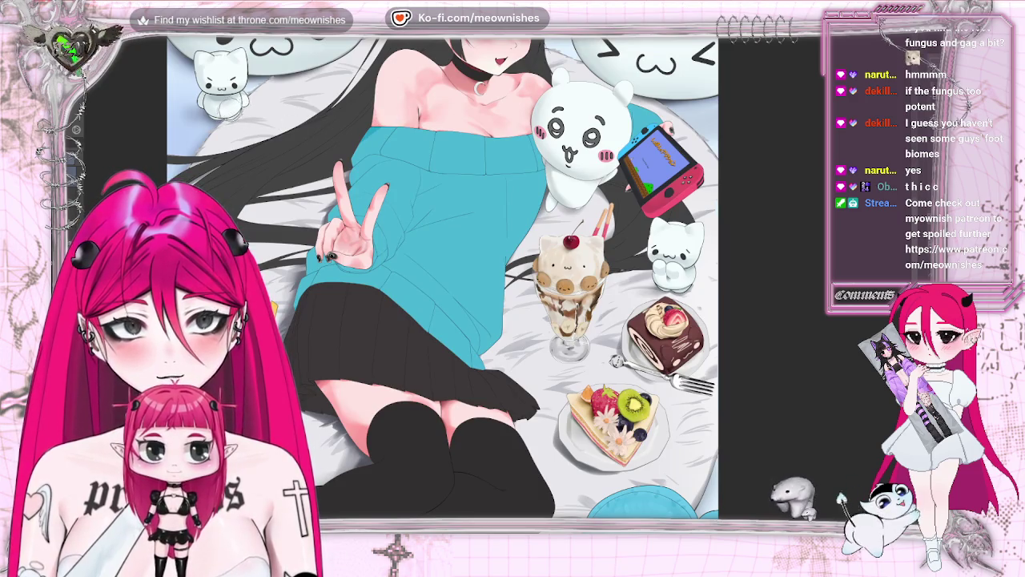
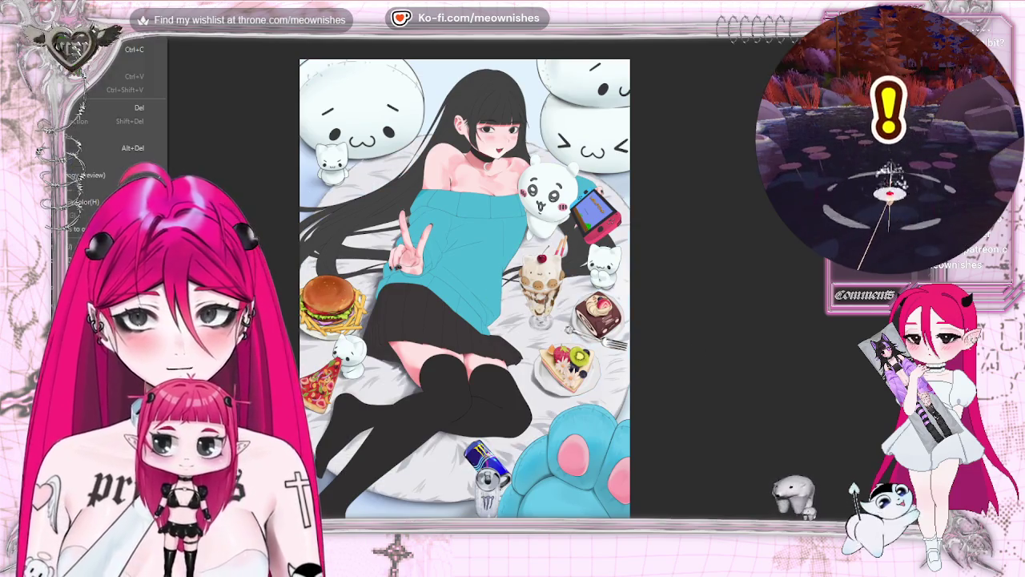
Step: Open Hue/Saturation/Luminosity and lower the luminosity slightly to darken the illustration
left_click(307, 264)
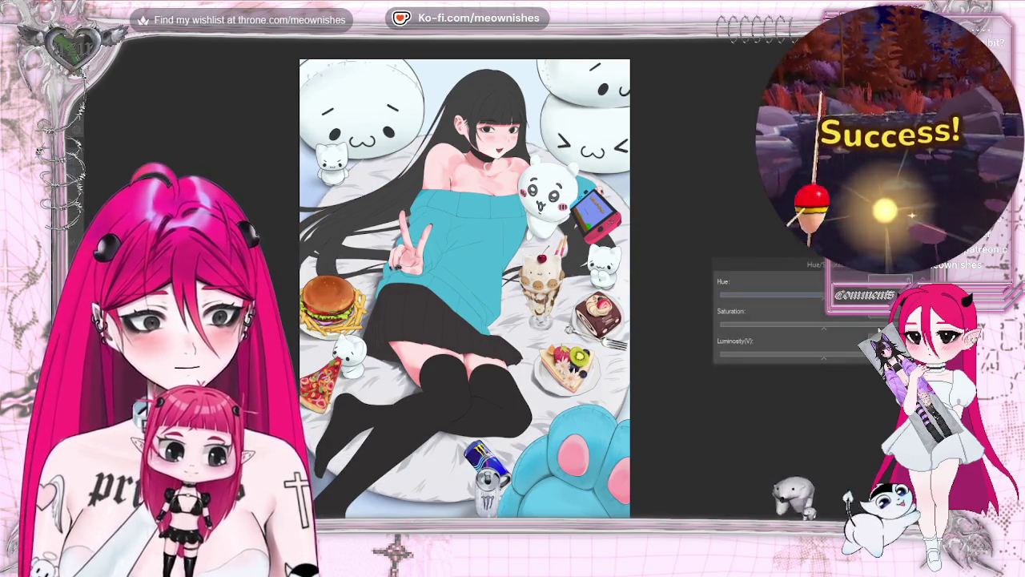
left_click(846, 358)
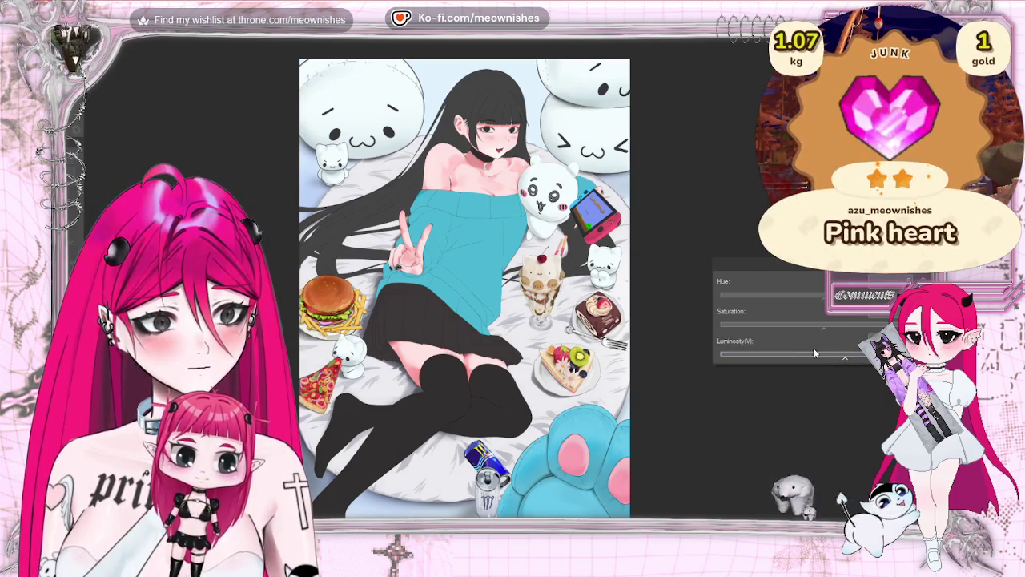
left_click_drag(845, 357, 811, 359)
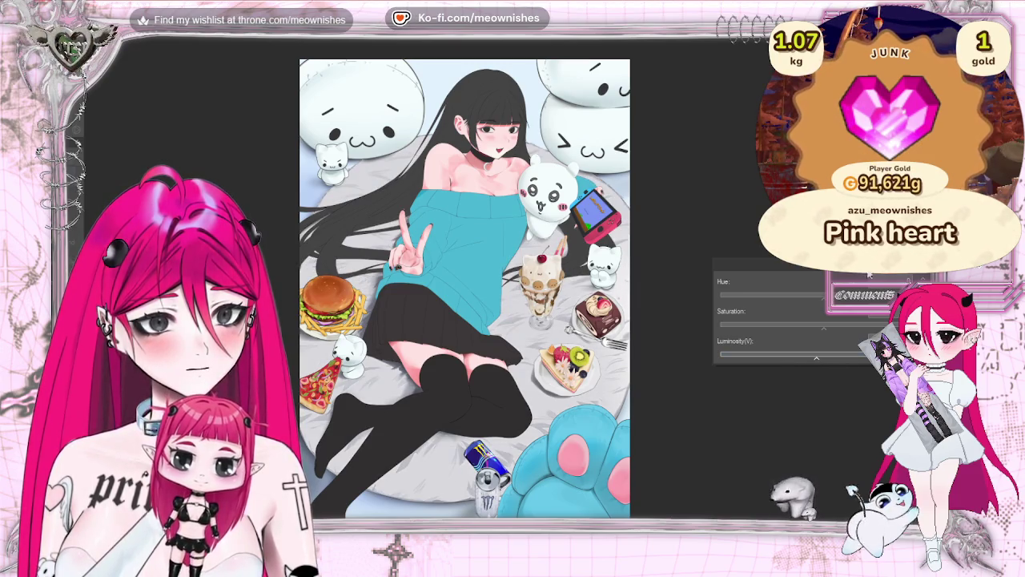
scroll(497, 284, "down", 1)
Step: Raise the saturation, shift the hue slightly and fine-tune the luminosity
scroll(497, 283, "down", 2)
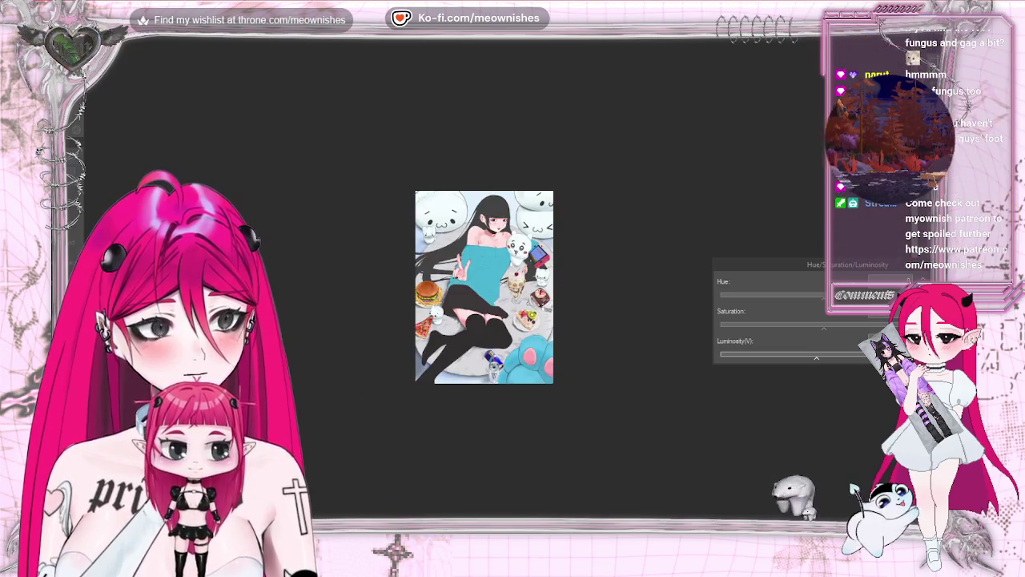
scroll(484, 286, "down", 1)
scroll(484, 287, "up", 2)
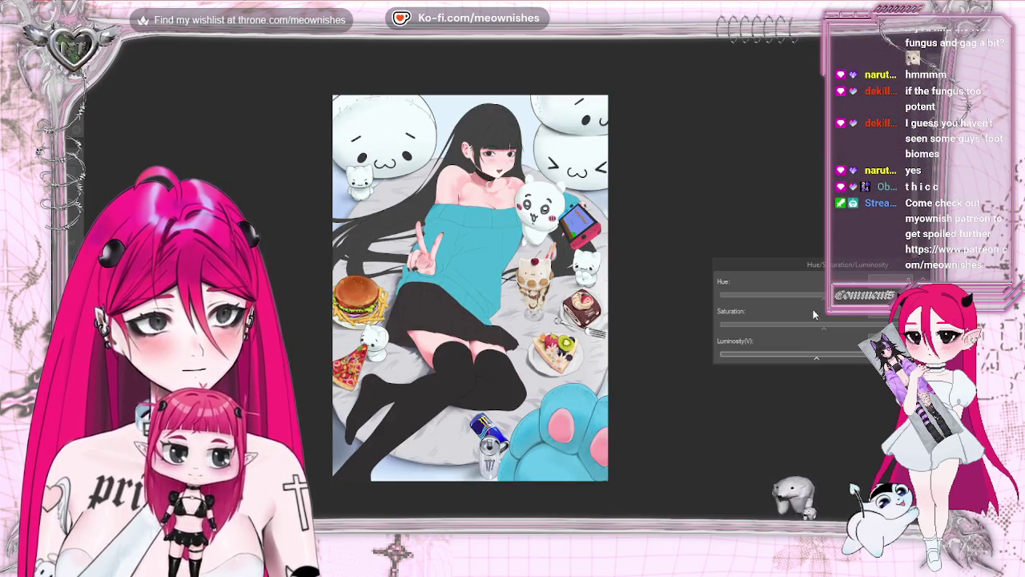
left_click_drag(824, 325, 842, 324)
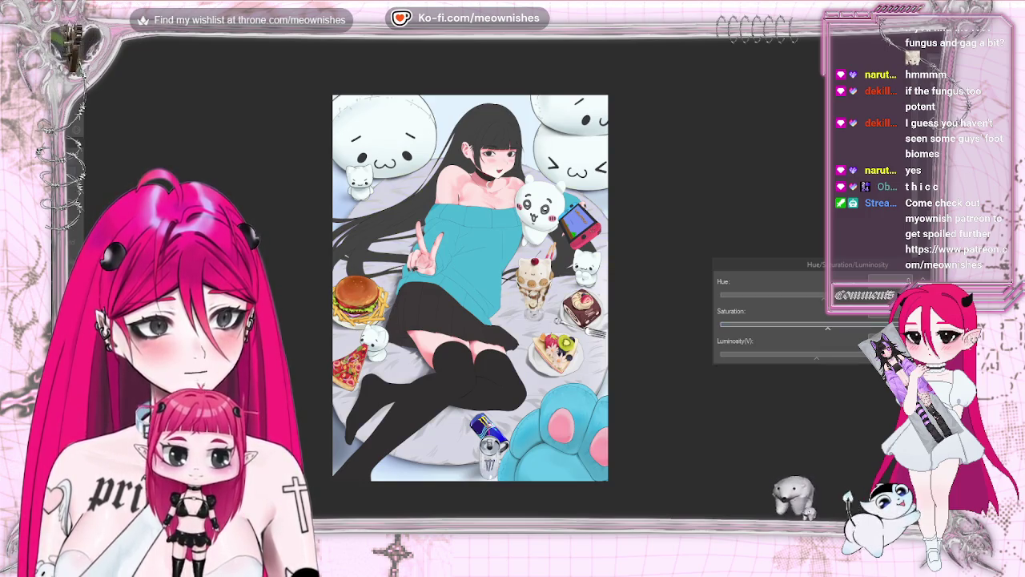
scroll(483, 287, "down", 1)
scroll(484, 287, "down", 1)
scroll(483, 287, "up", 1)
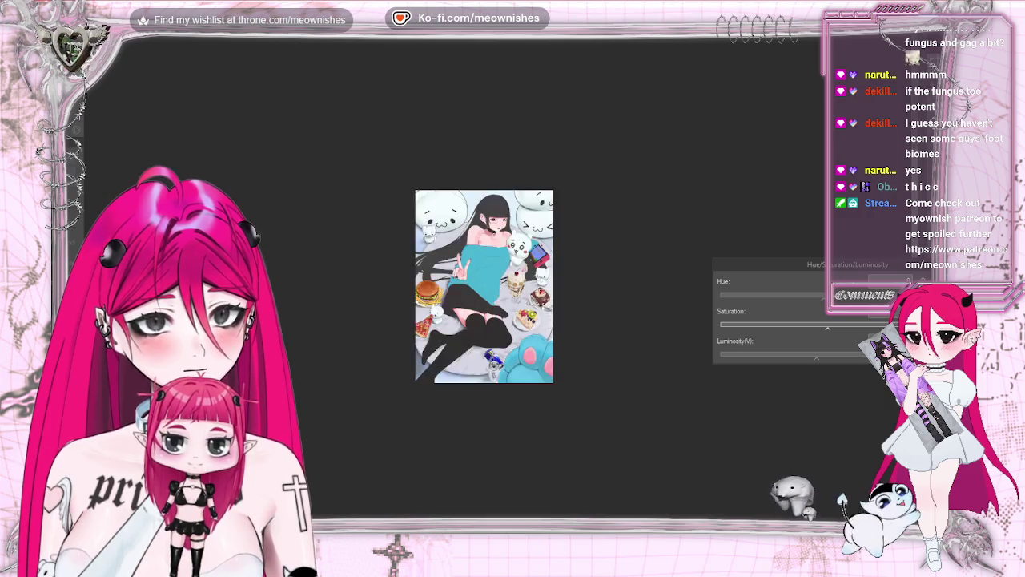
scroll(498, 285, "up", 1)
left_click_drag(771, 301, 804, 301)
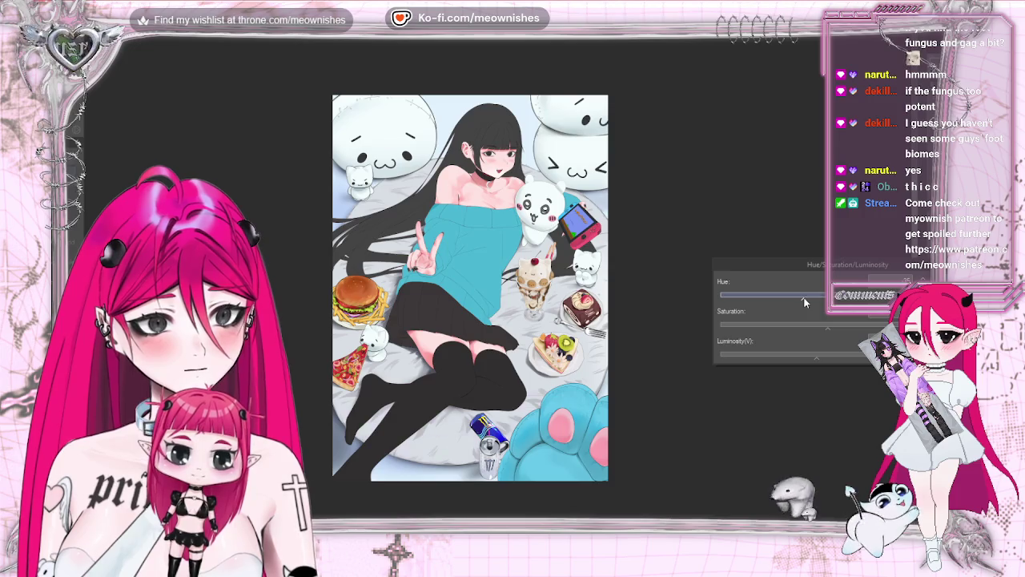
left_click_drag(816, 356, 827, 359)
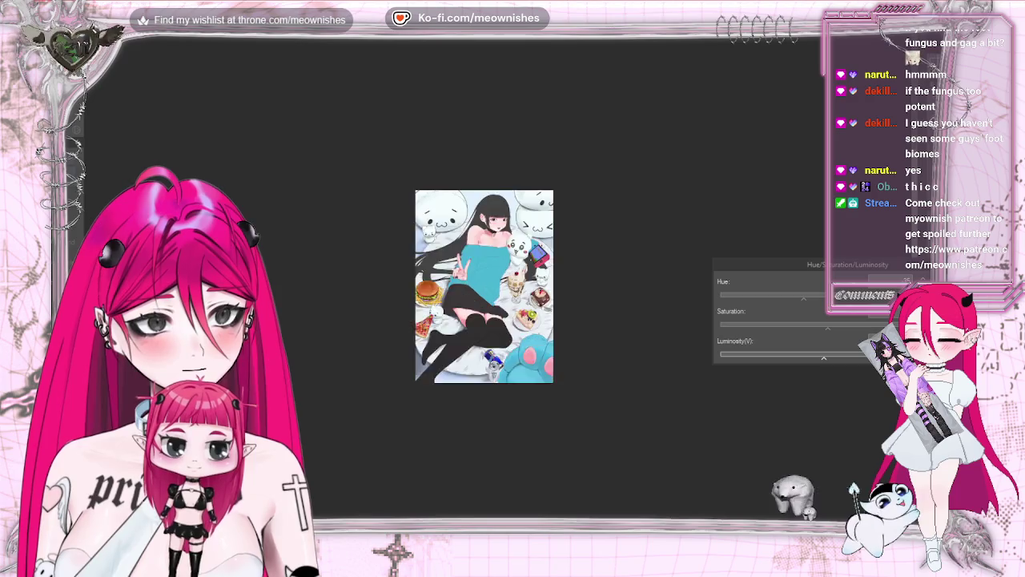
Step: Check the result at full view, then apply the colour correction
scroll(470, 288, "up", 3)
scroll(471, 289, "down", 2)
scroll(471, 289, "up", 2)
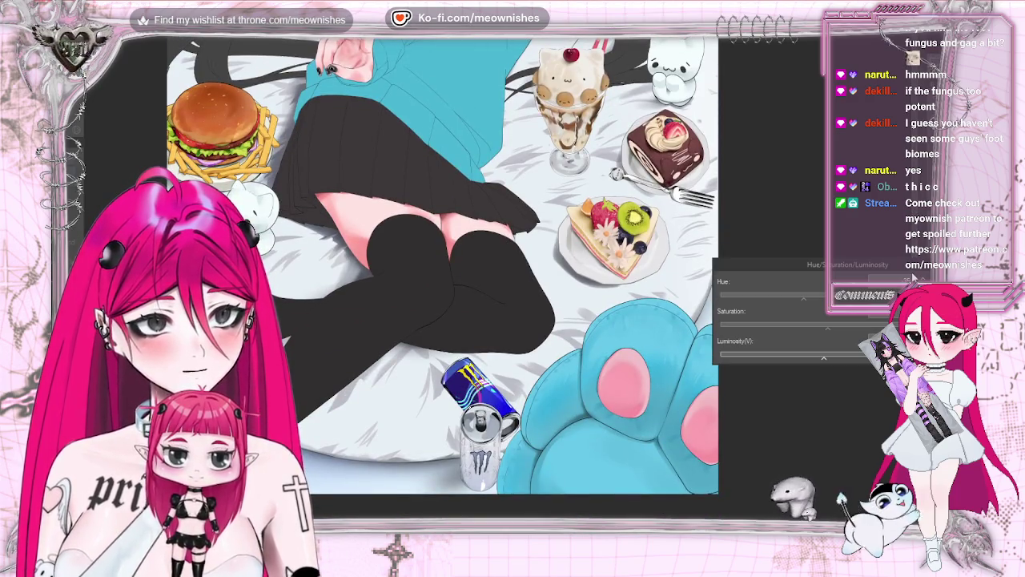
scroll(442, 276, "up", 2)
scroll(443, 276, "up", 2)
scroll(442, 276, "up", 2)
scroll(443, 277, "up", 1)
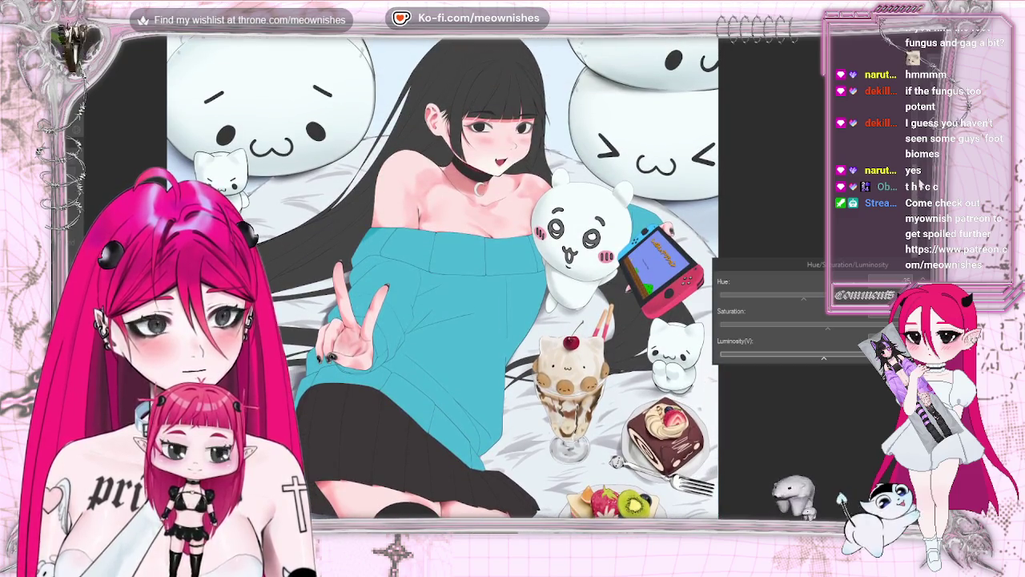
key("ctrl+0")
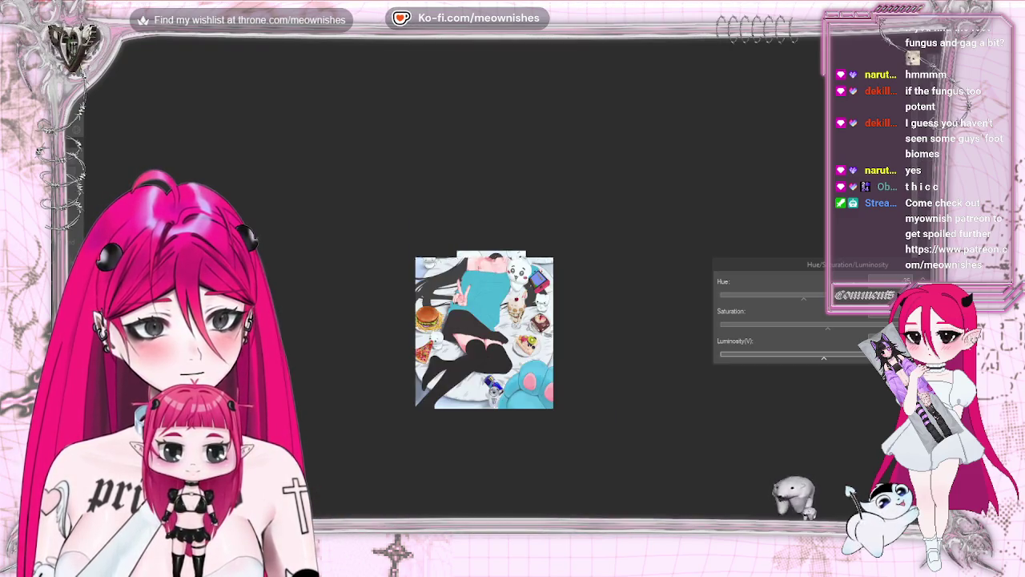
key("ctrl+plus")
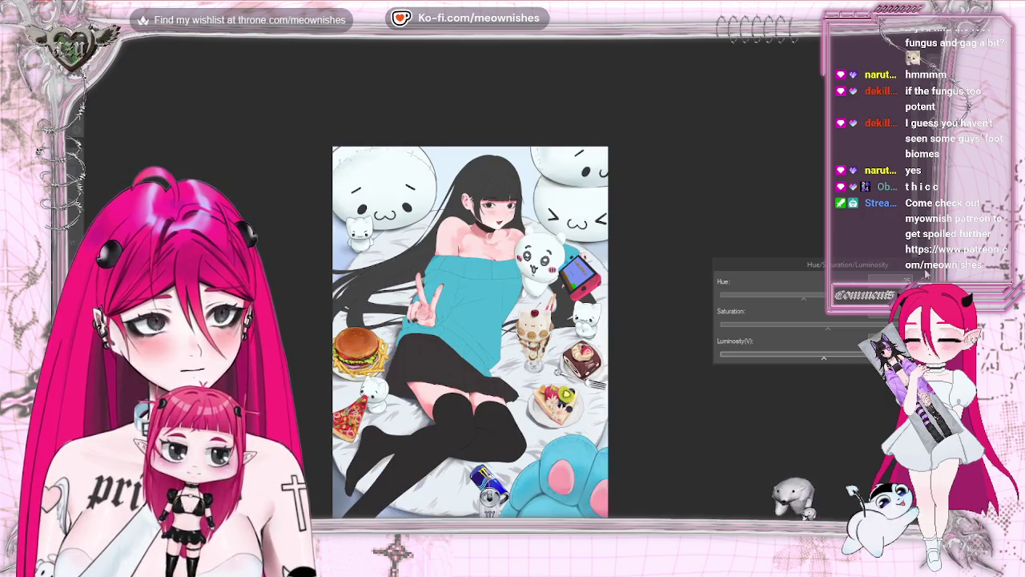
key("Return")
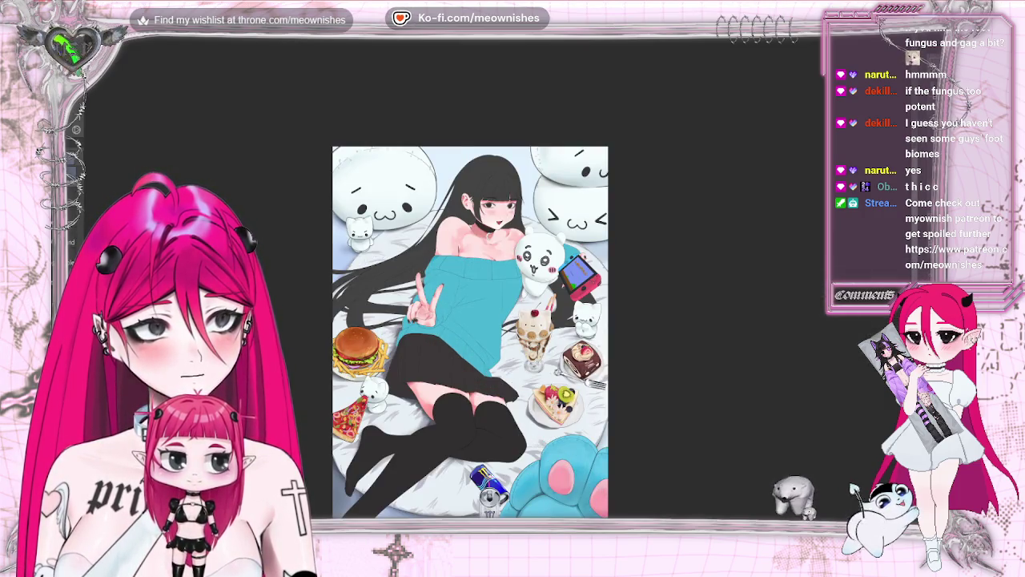
scroll(470, 321, "down", 3)
key("h")
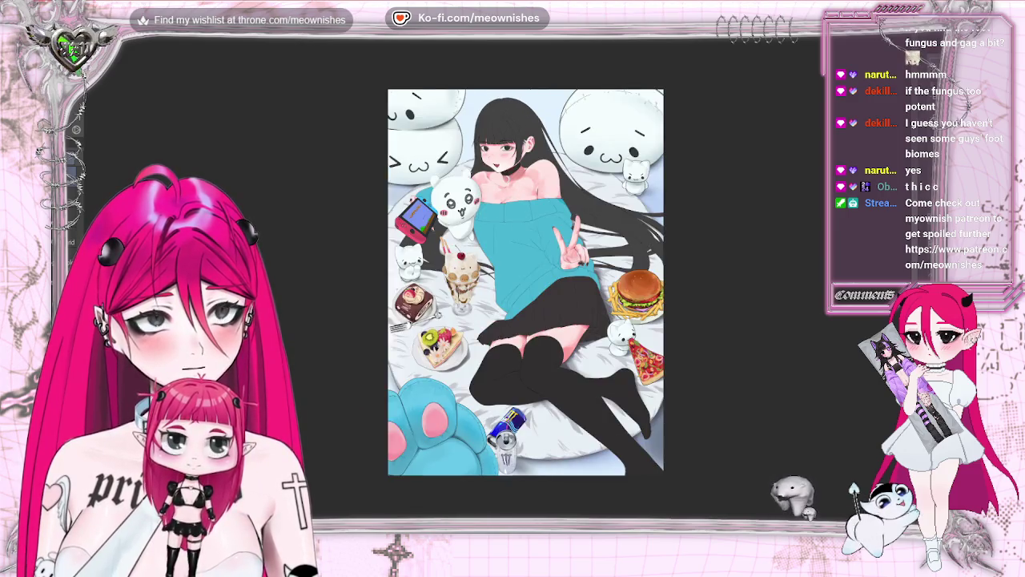
key("h")
key("ctrl+minus")
key("ctrl+minus")
key("ctrl+plus")
key("ctrl+plus")
key("ctrl+plus")
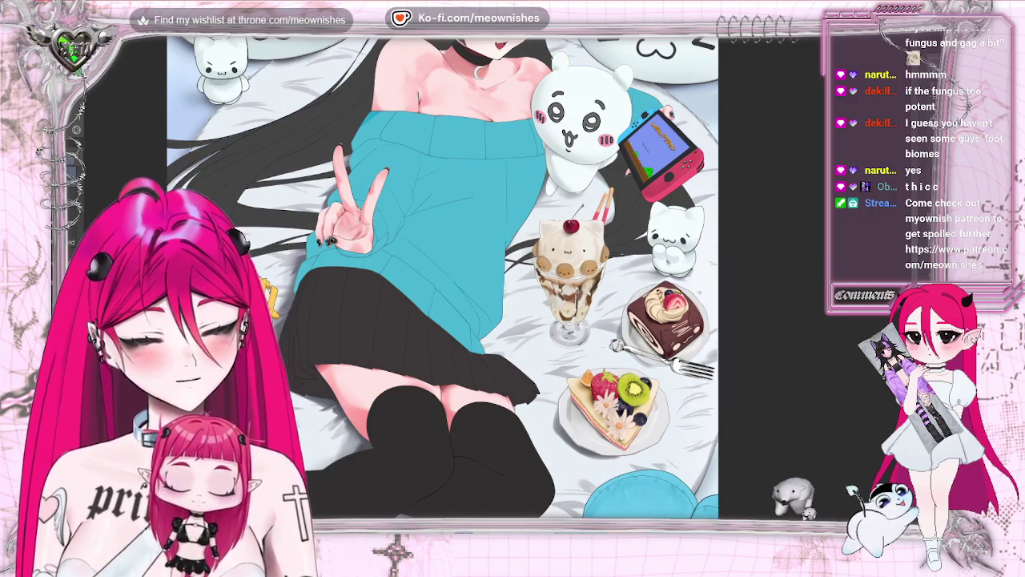
Step: Zoom and scroll the canvas to view the whole girl-on-bed illustration
key("ctrl+0")
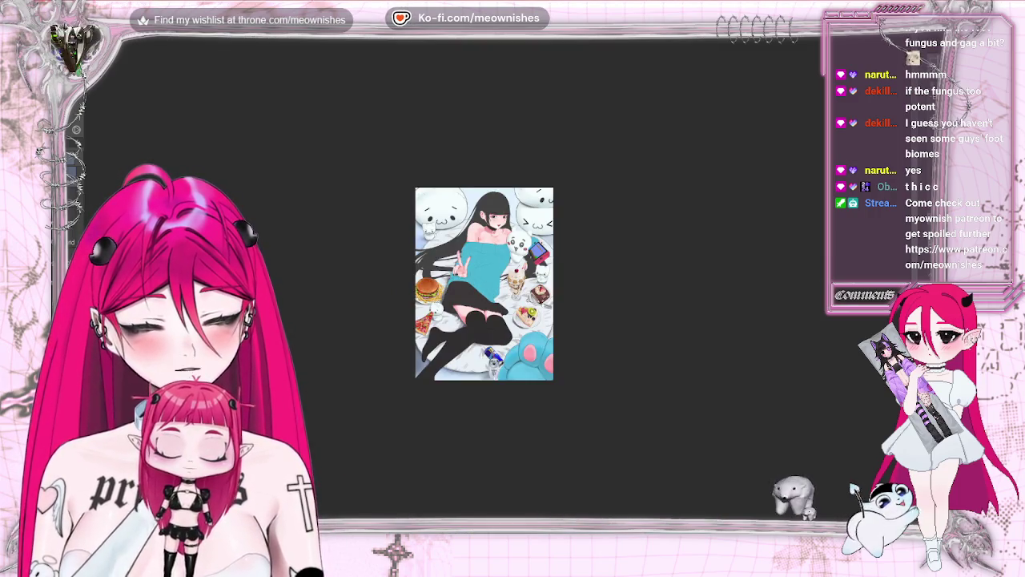
key("ctrl+plus")
key("ctrl+plus")
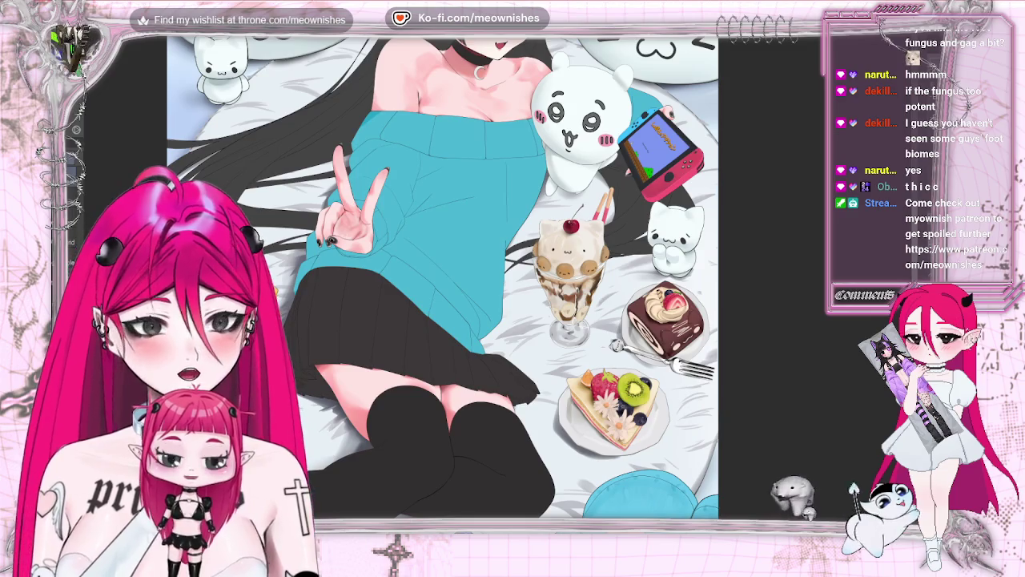
scroll(443, 276, "down", 2)
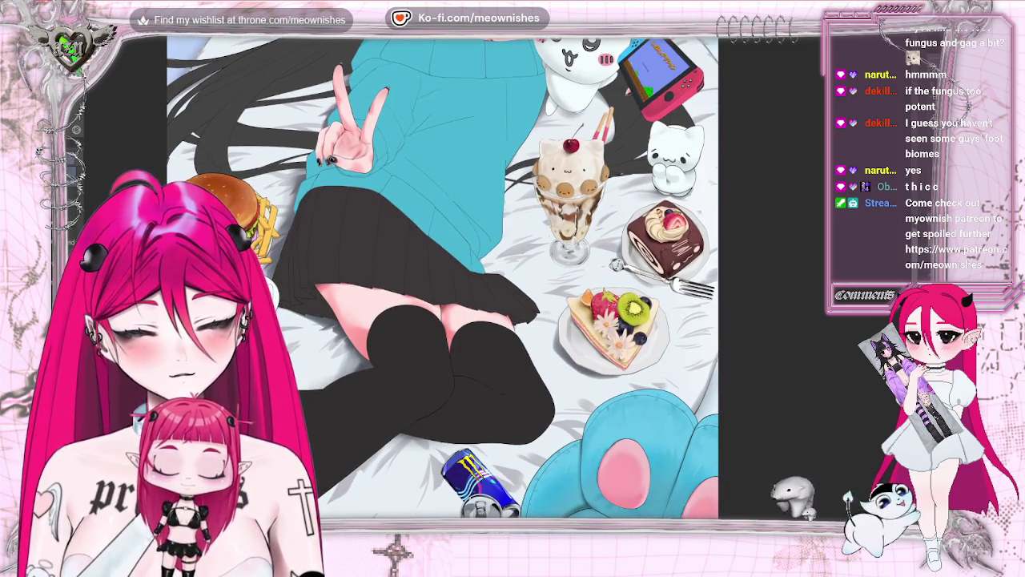
scroll(442, 276, "up", 2)
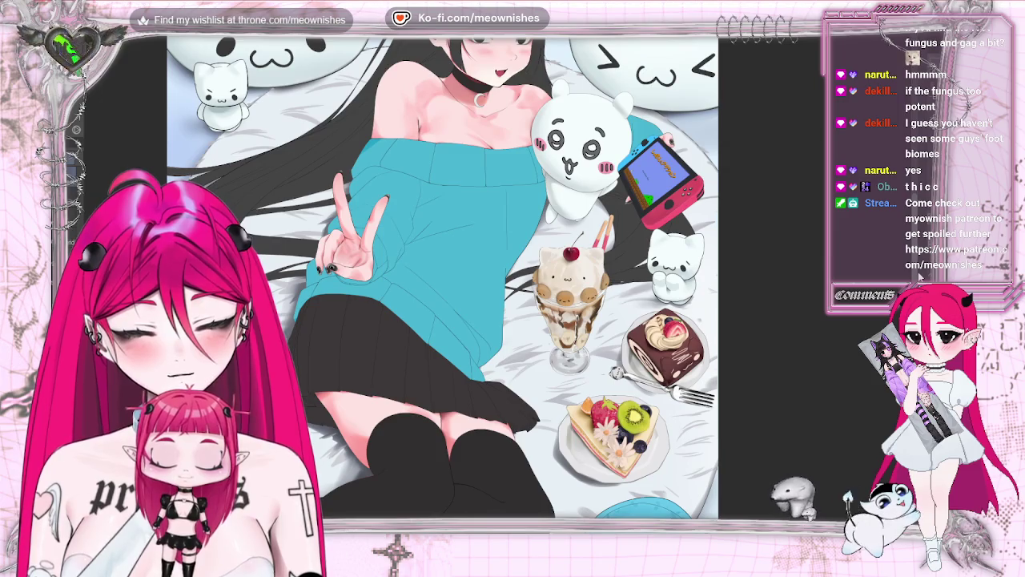
scroll(442, 276, "up", 2)
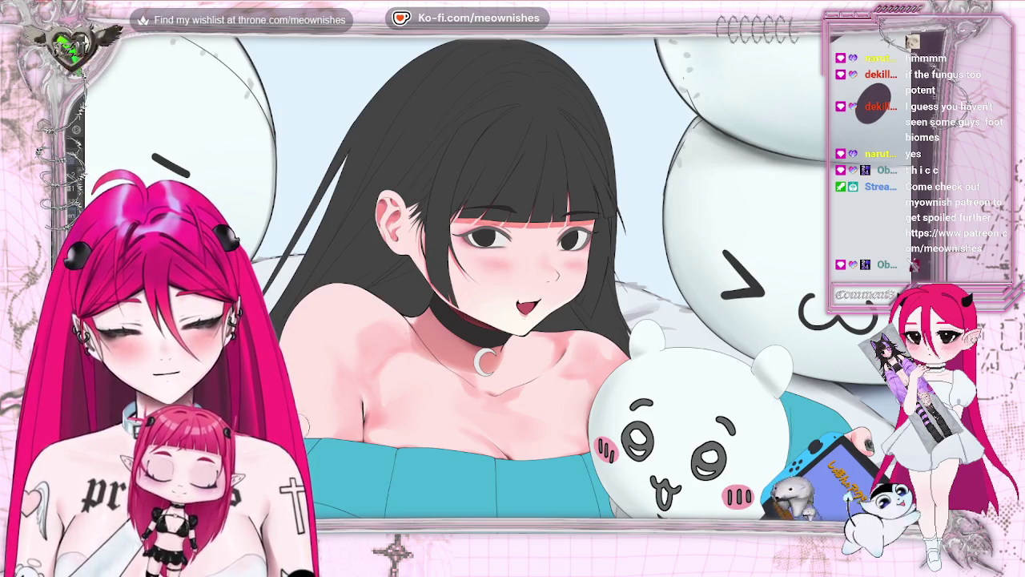
key("ctrl+0")
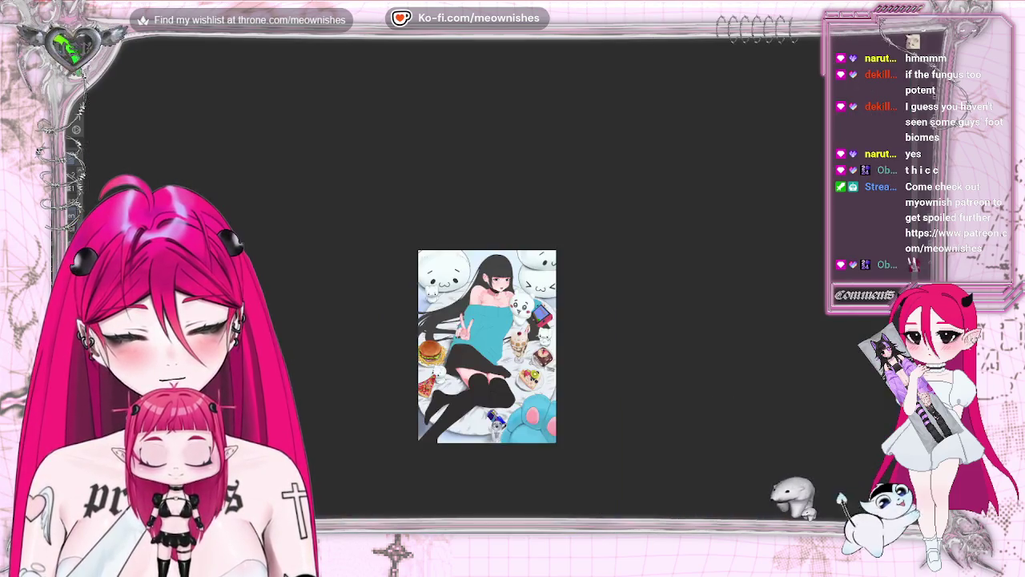
scroll(476, 360, "down", 3)
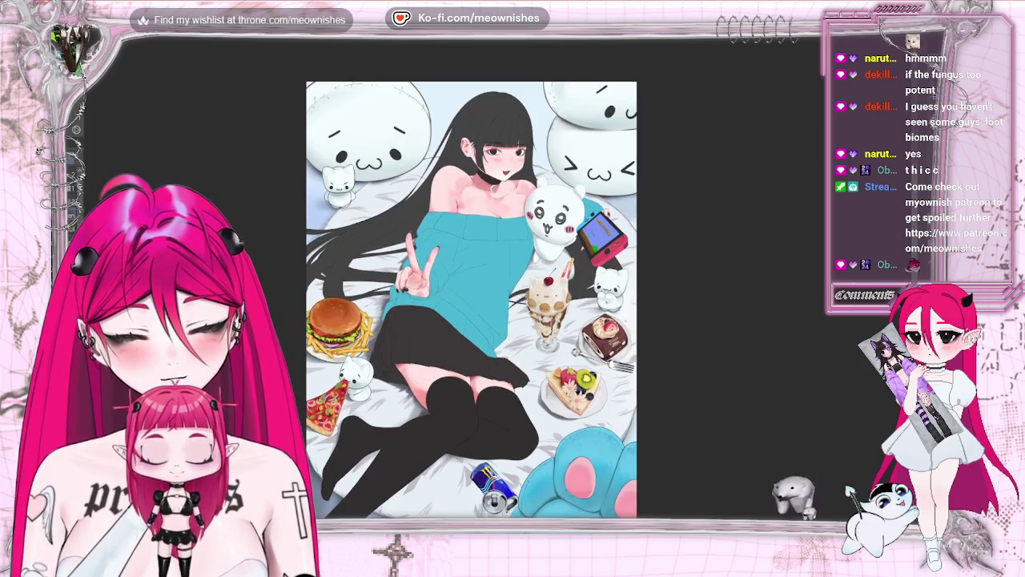
scroll(498, 285, "down", 5)
scroll(477, 305, "up", 4)
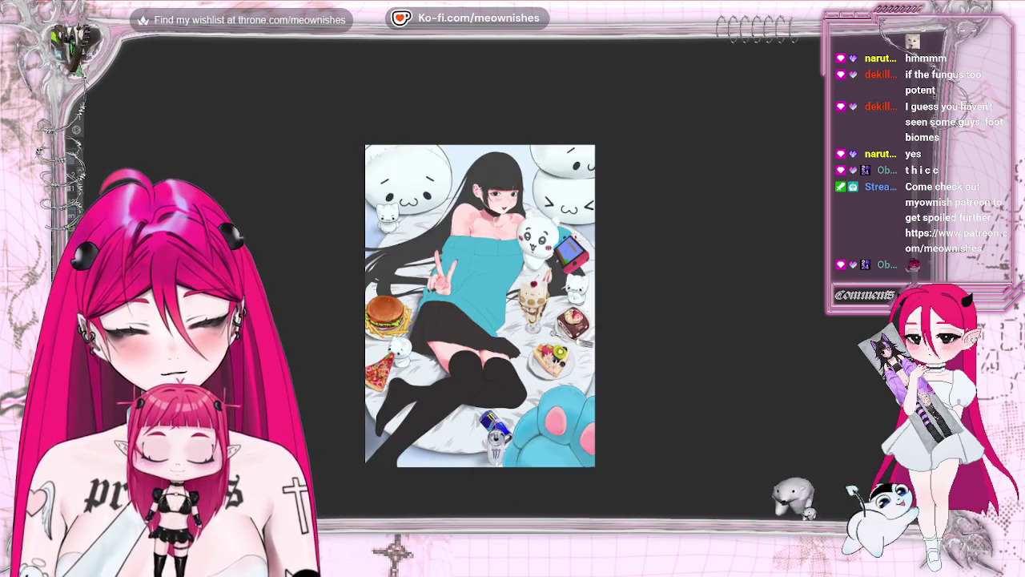
scroll(476, 309, "up", 1)
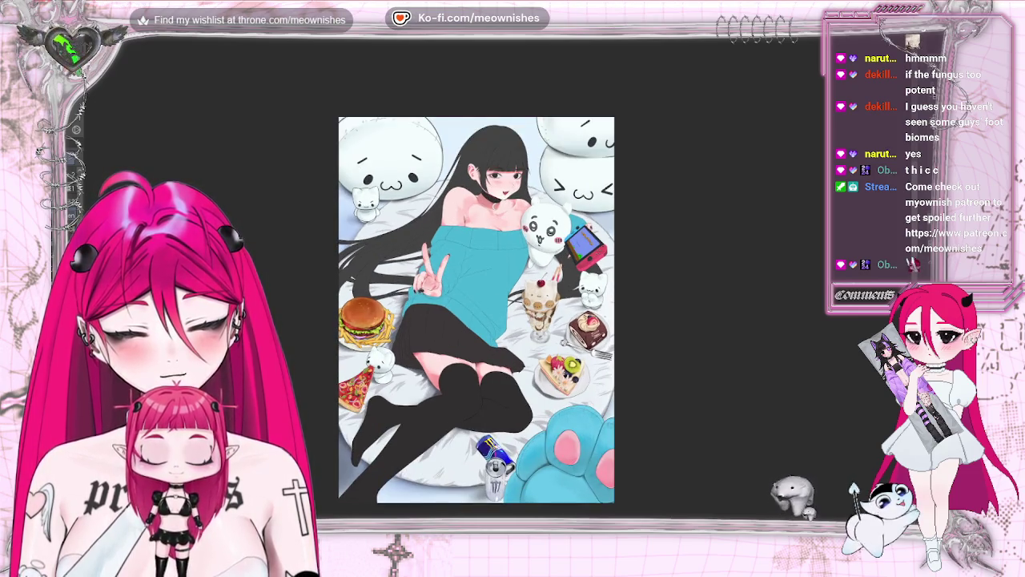
Step: Reopen Hue/Saturation/Luminosity with Ctrl+U and tweak its saturation, luminosity and hue sliders
key("alt+e")
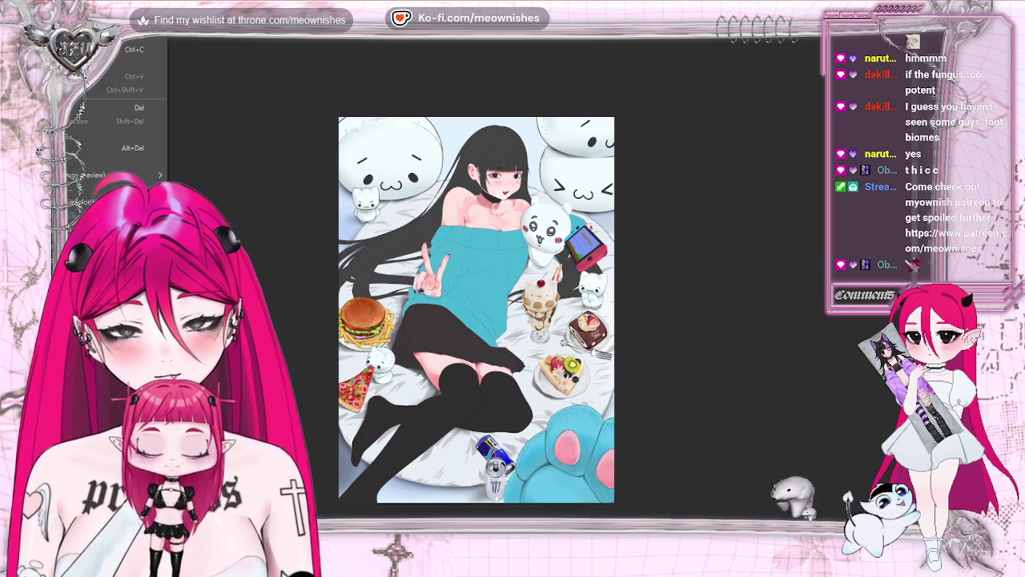
key("ctrl+u")
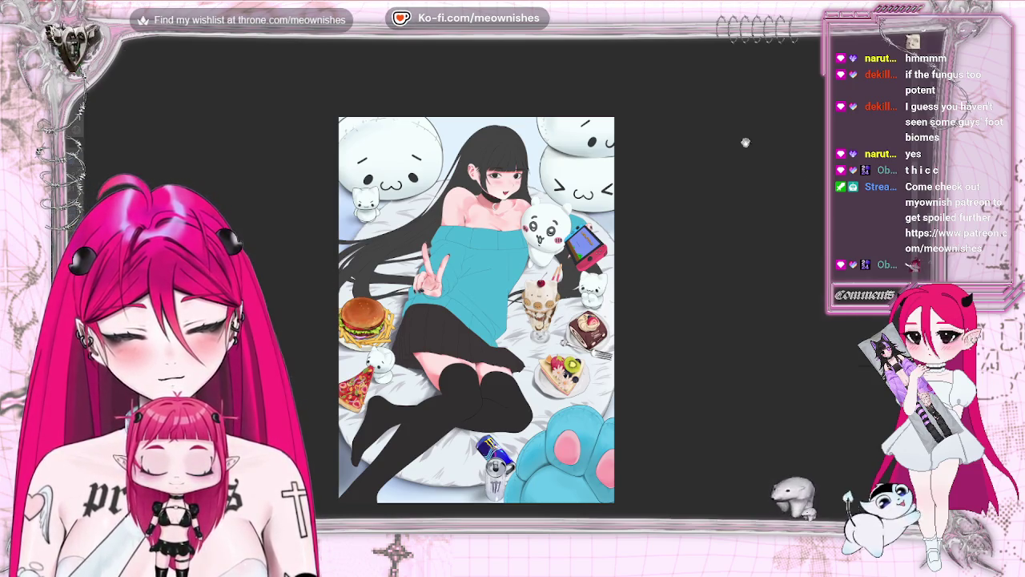
left_click(831, 330)
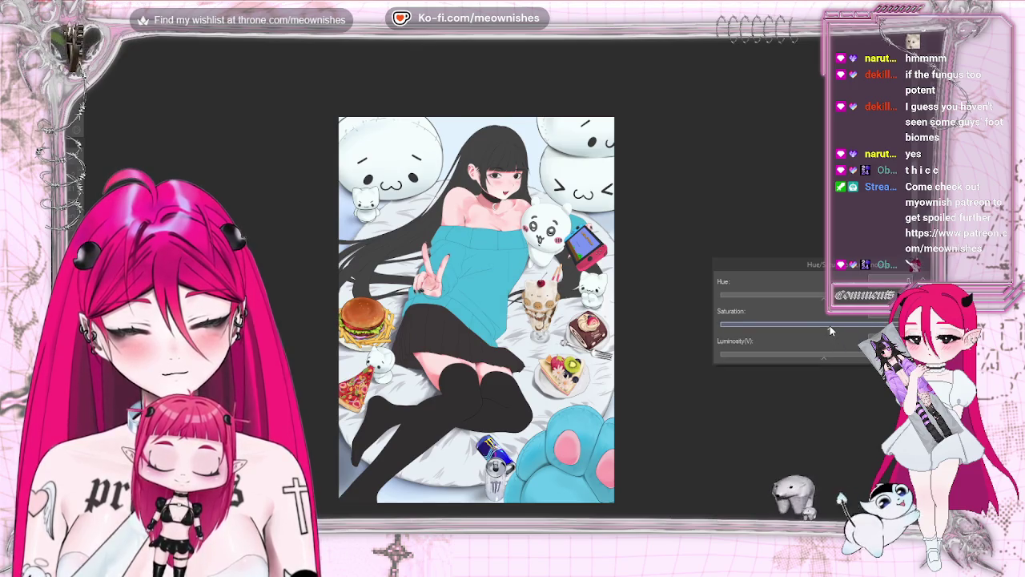
left_click(827, 354)
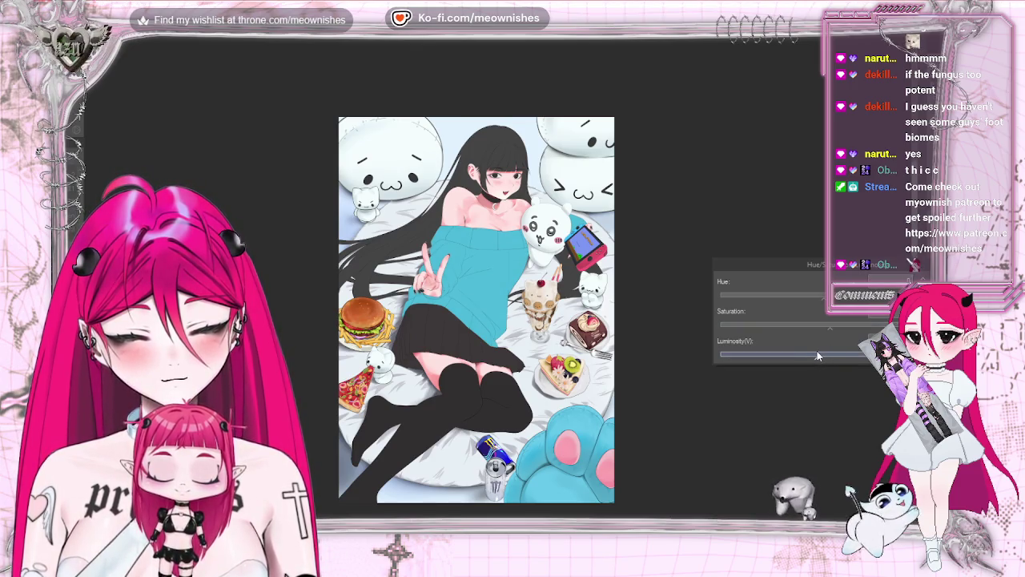
left_click(829, 330)
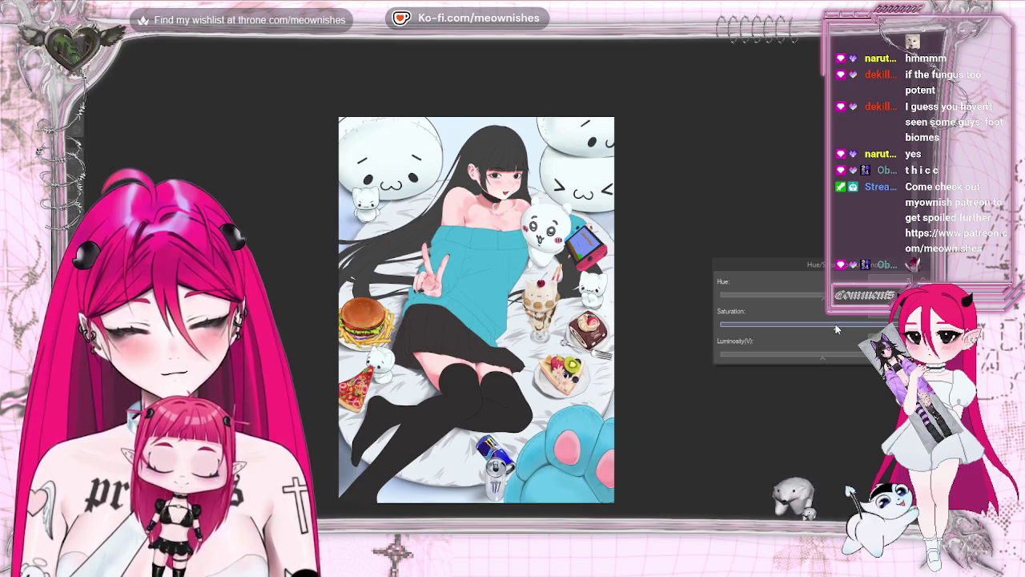
left_click(823, 298)
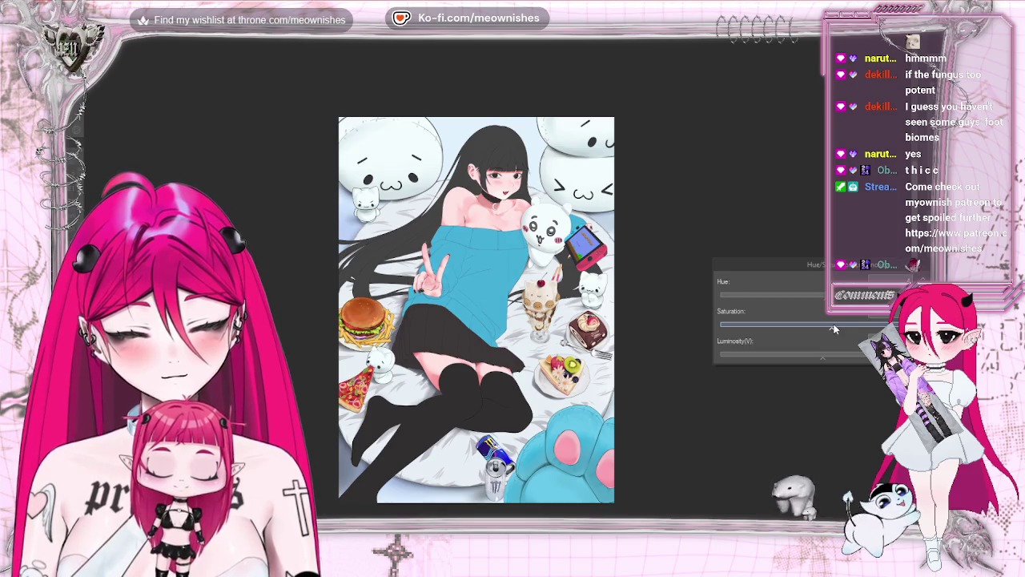
left_click(826, 354)
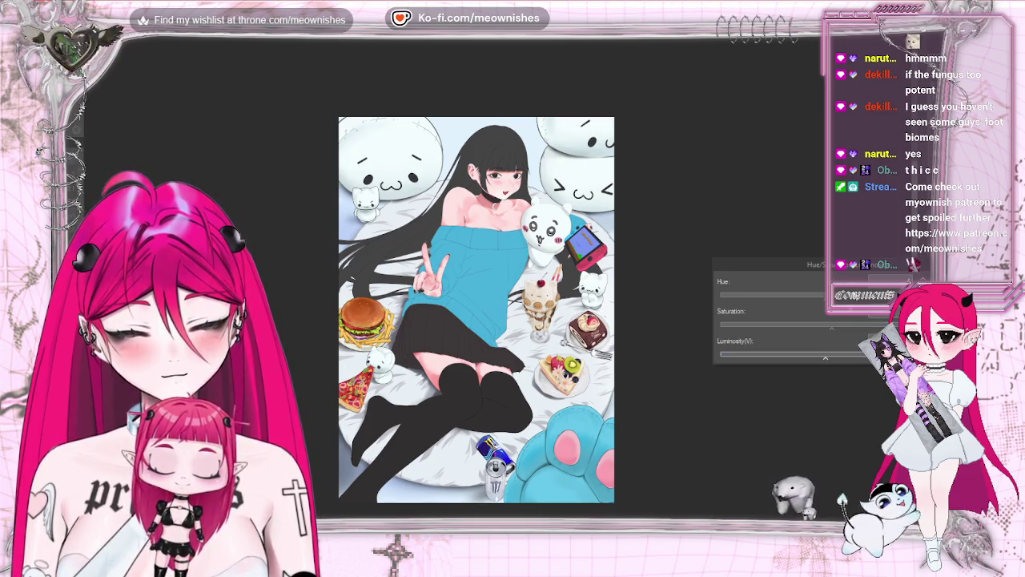
scroll(513, 305, "up", 3)
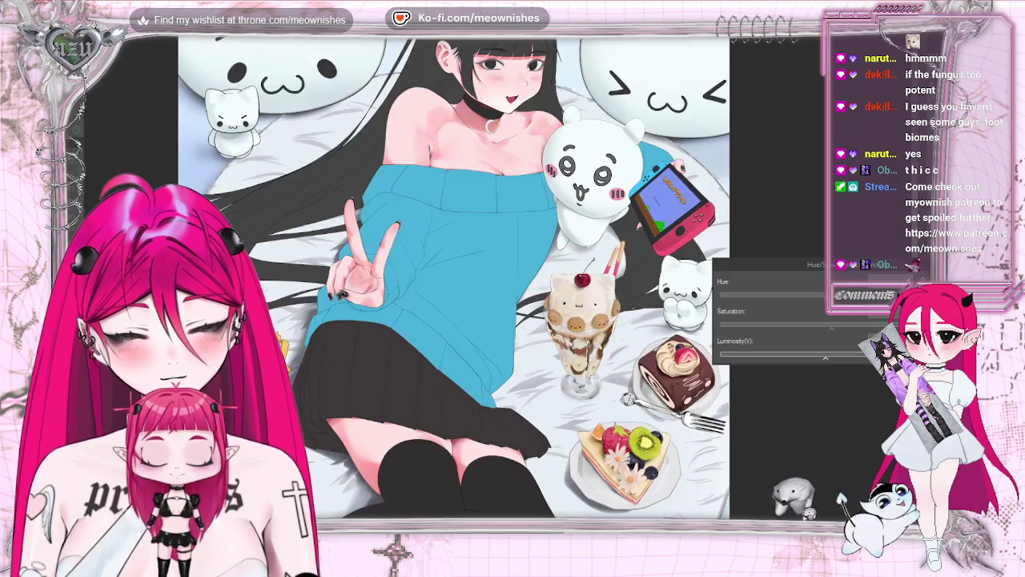
Step: Apply the colour adjustment, move to the girl's face and select her black hair area
scroll(513, 304, "up", 3)
key("Return")
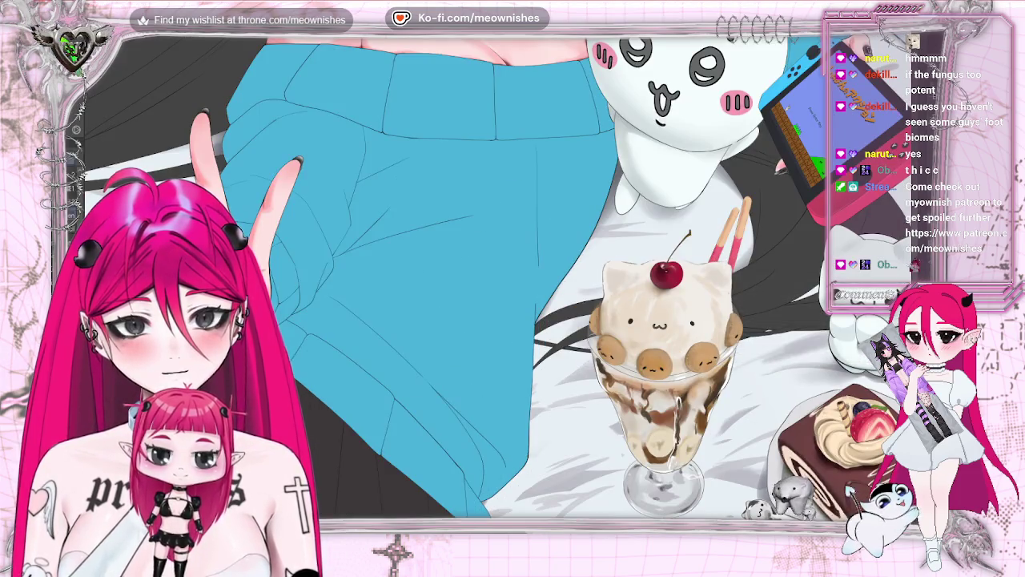
scroll(513, 280, "up", 5)
scroll(512, 281, "up", 2)
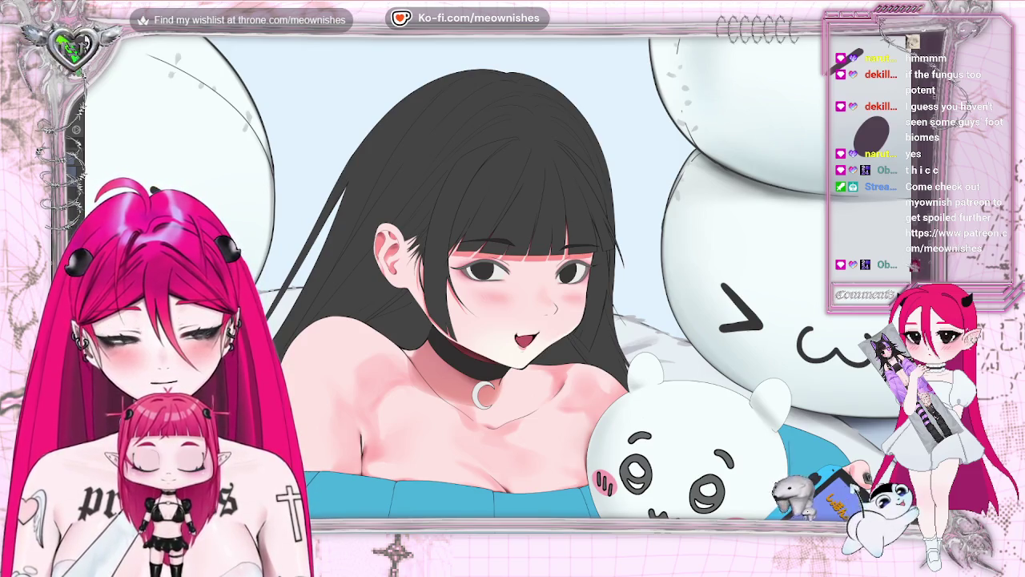
left_click(528, 227)
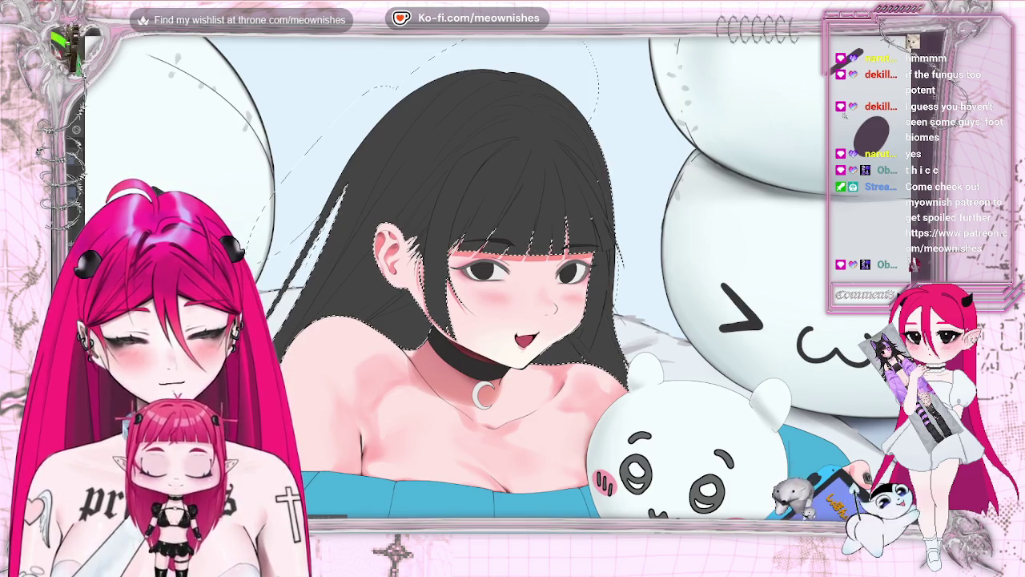
Step: Check the hair selection at full view, hiding and reshowing it, then deselect
key("ctrl+minus")
key("ctrl+minus")
key("ctrl+minus")
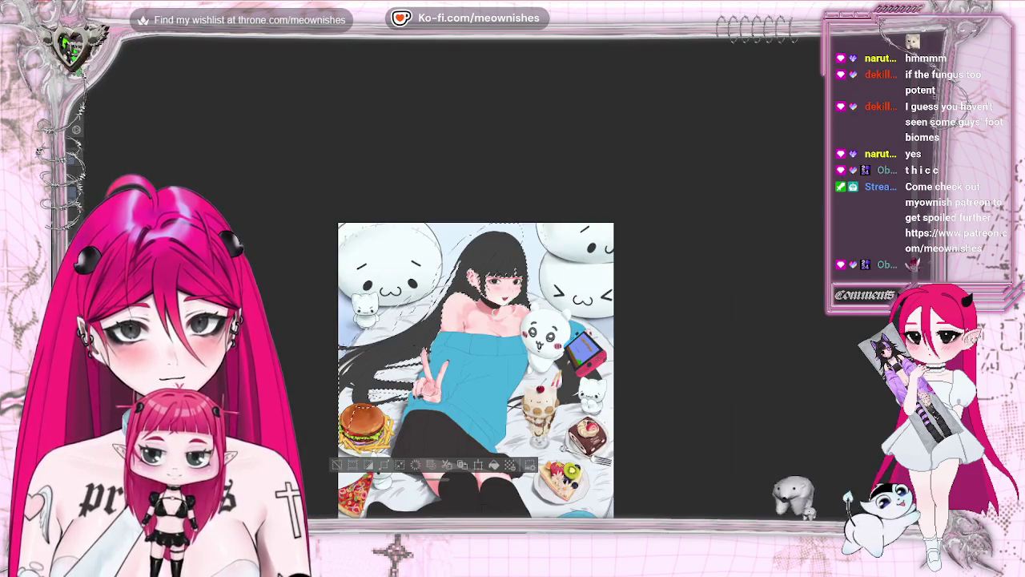
scroll(488, 282, "up", 2)
scroll(489, 282, "up", 2)
scroll(489, 282, "up", 2)
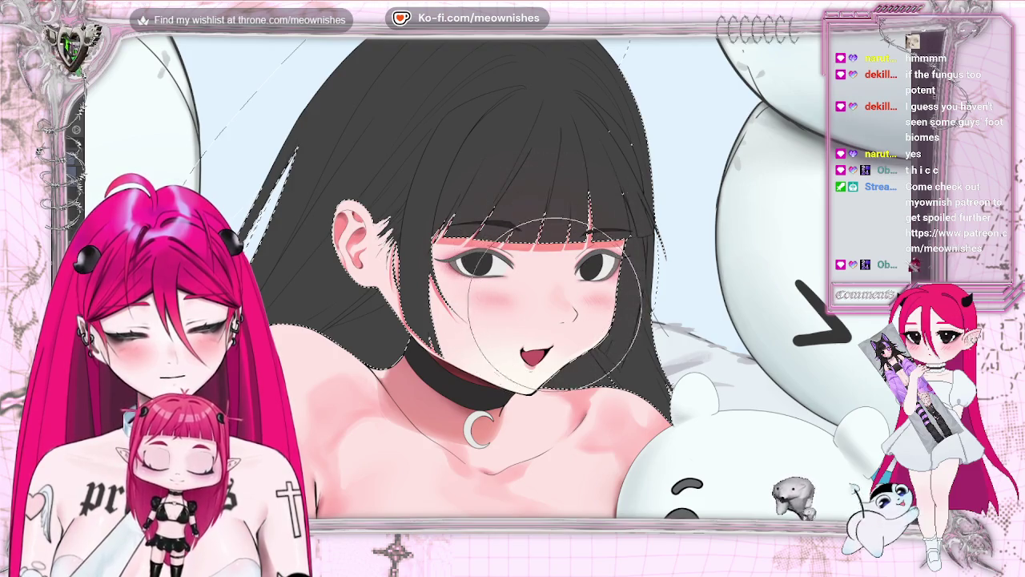
key("ctrl+d")
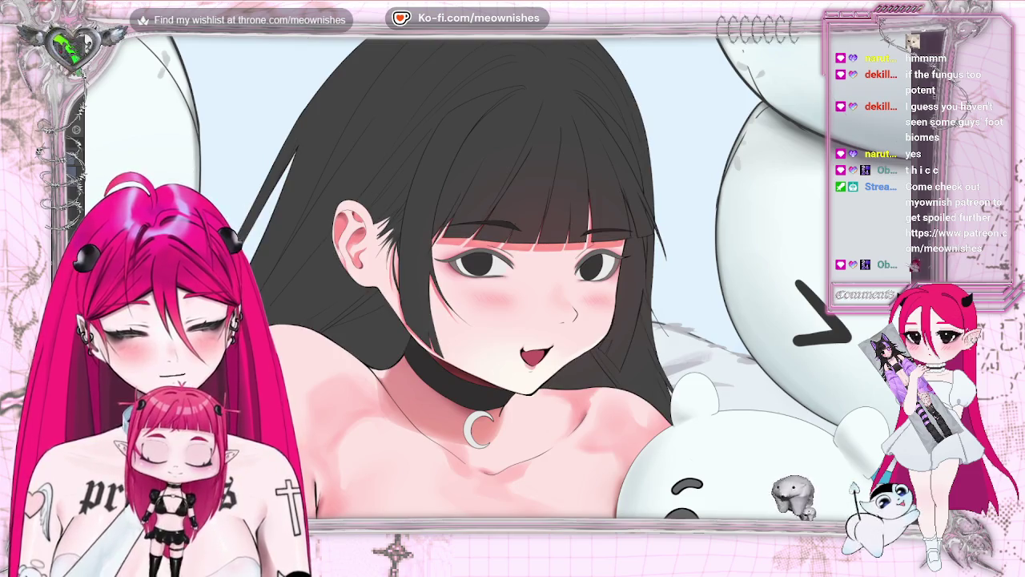
key("ctrl+0")
scroll(496, 280, "up", 2)
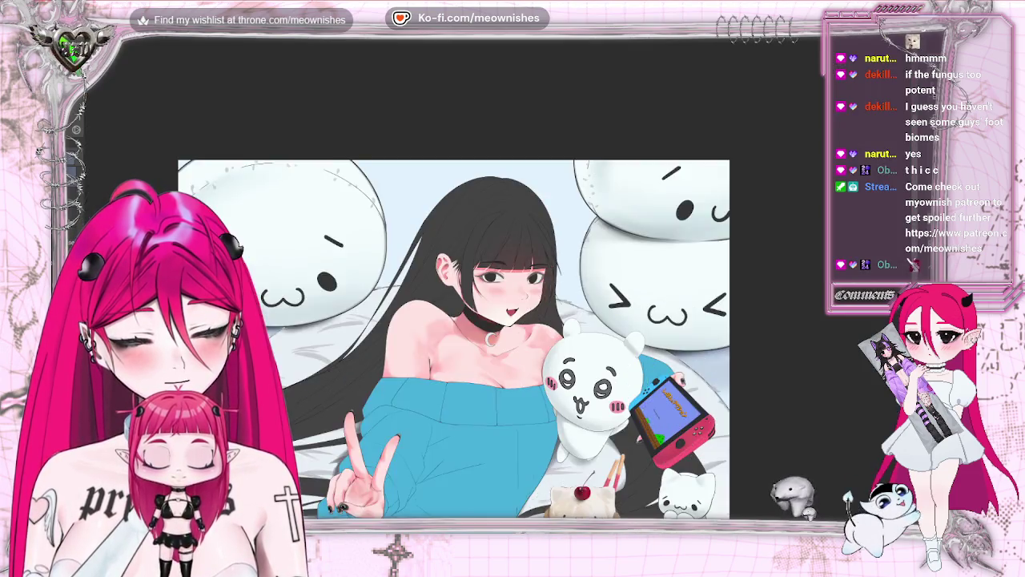
scroll(496, 281, "up", 2)
scroll(496, 280, "up", 1)
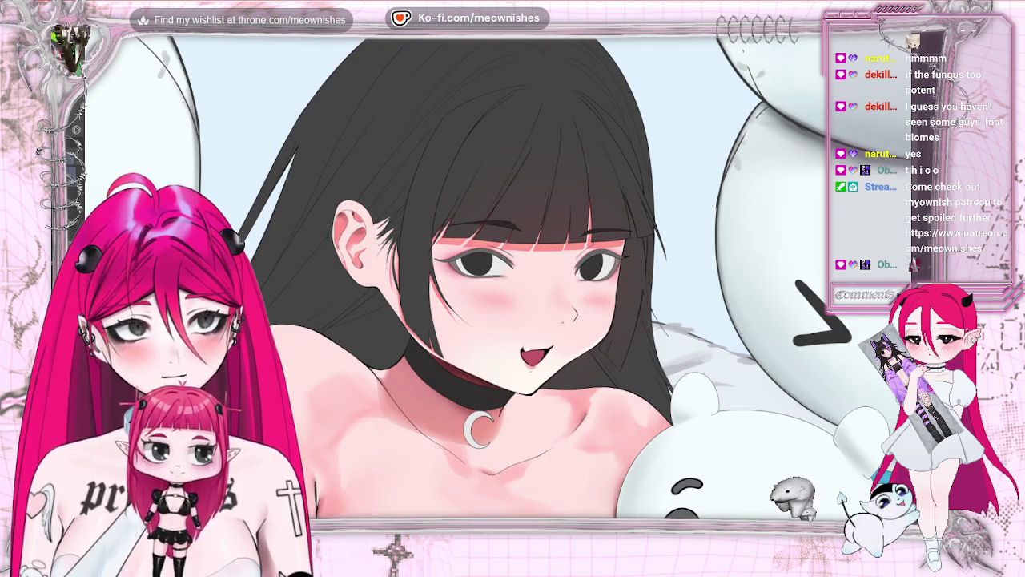
key("ctrl+shift+d")
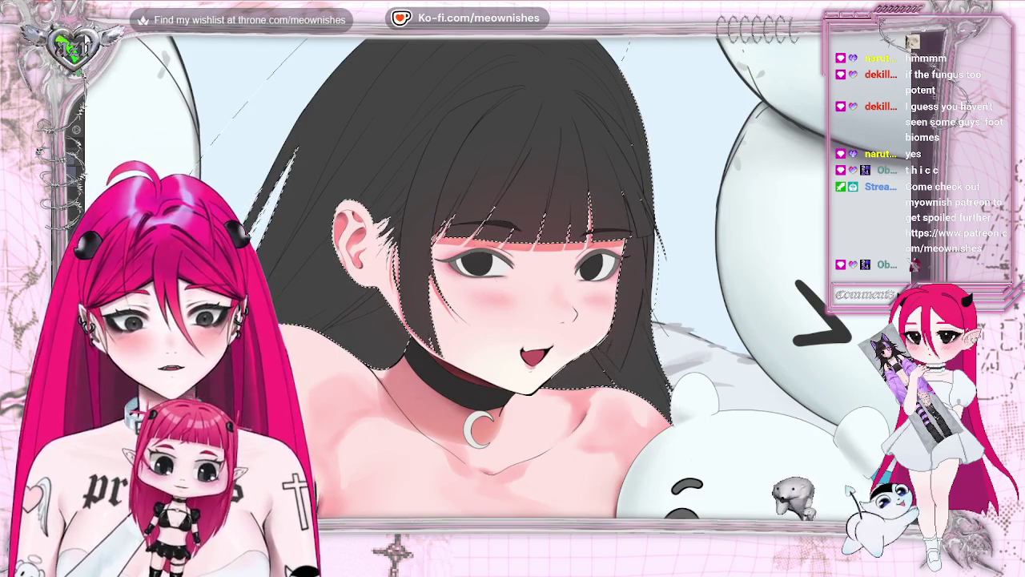
key("ctrl+d")
Step: Reselect the girl's hair and face area and zoom in on her eyes and bangs
key("ctrl+0")
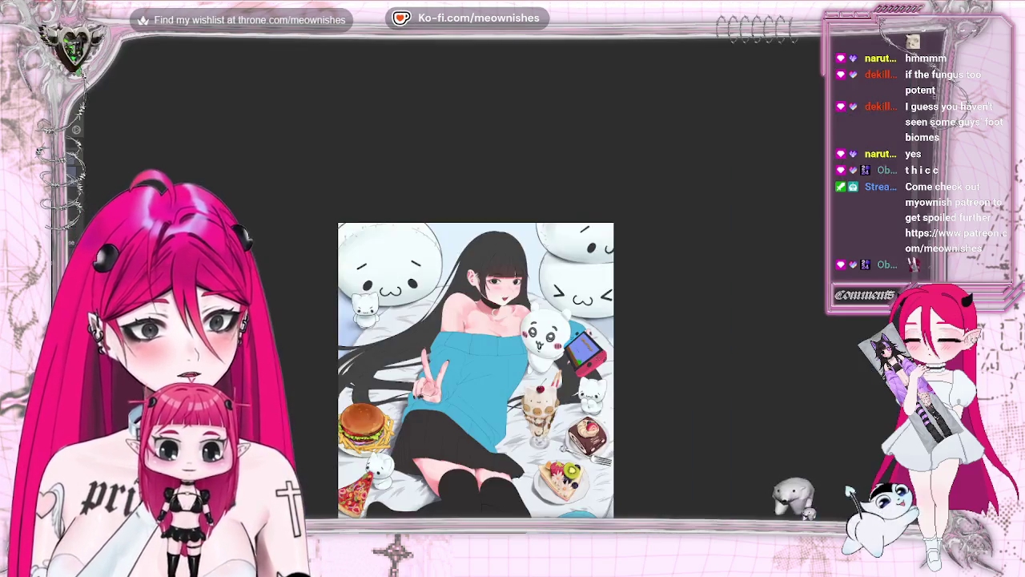
key("ctrl+minus")
key("ctrl+plus")
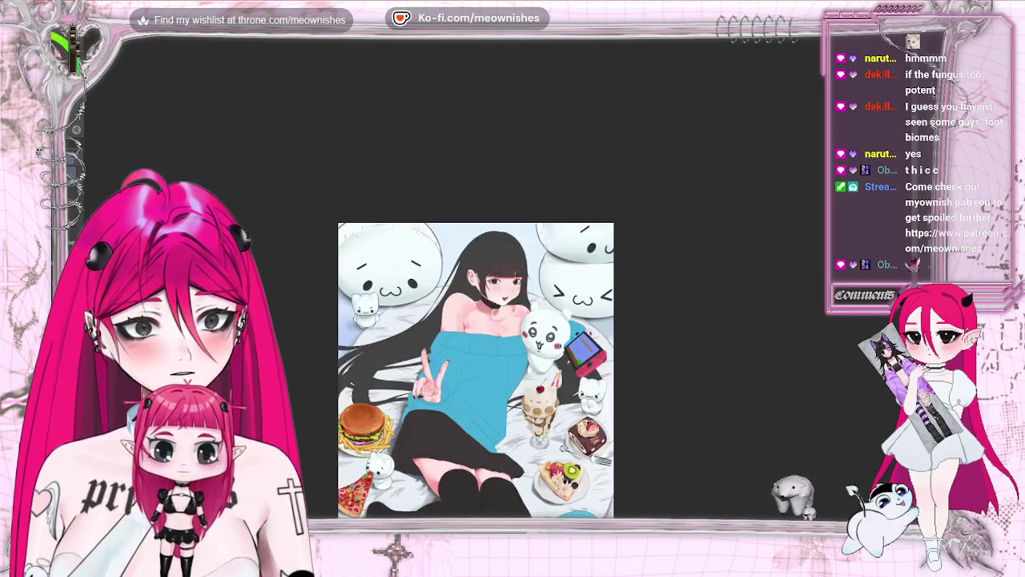
key("ctrl+plus")
key("ctrl+plus")
left_click(481, 120)
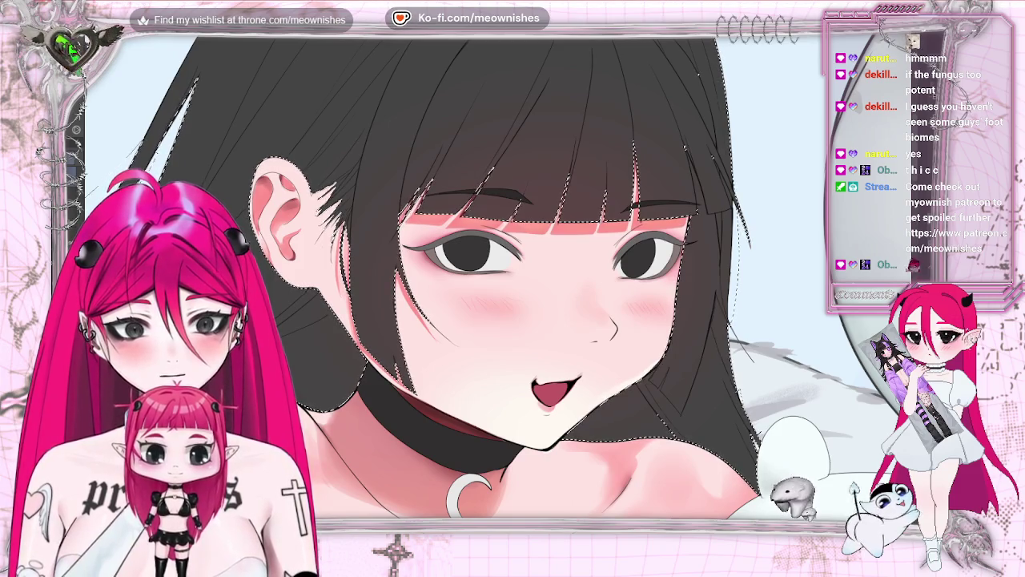
key("ctrl+0")
key("ctrl+minus")
key("ctrl+plus")
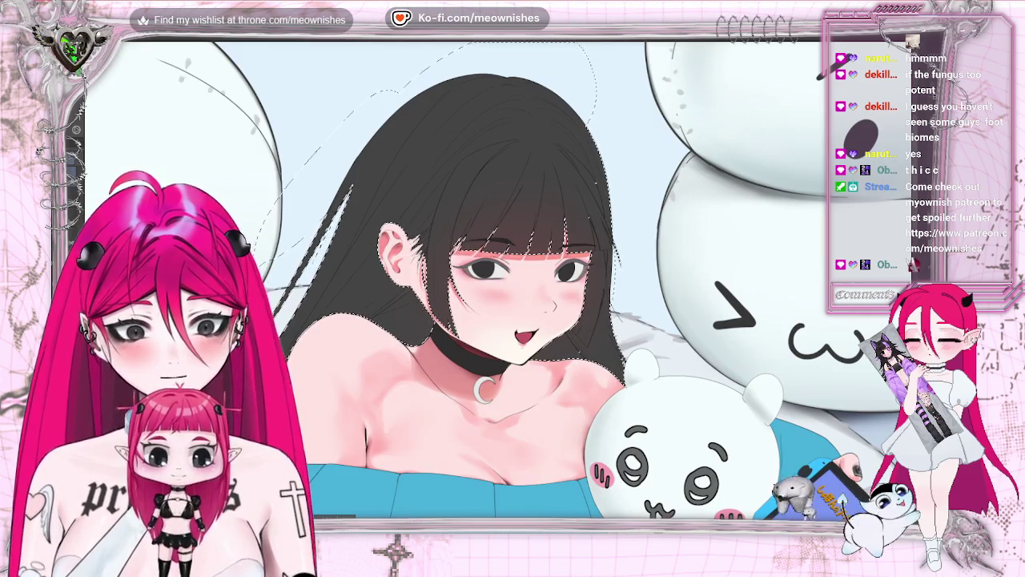
key("ctrl+plus")
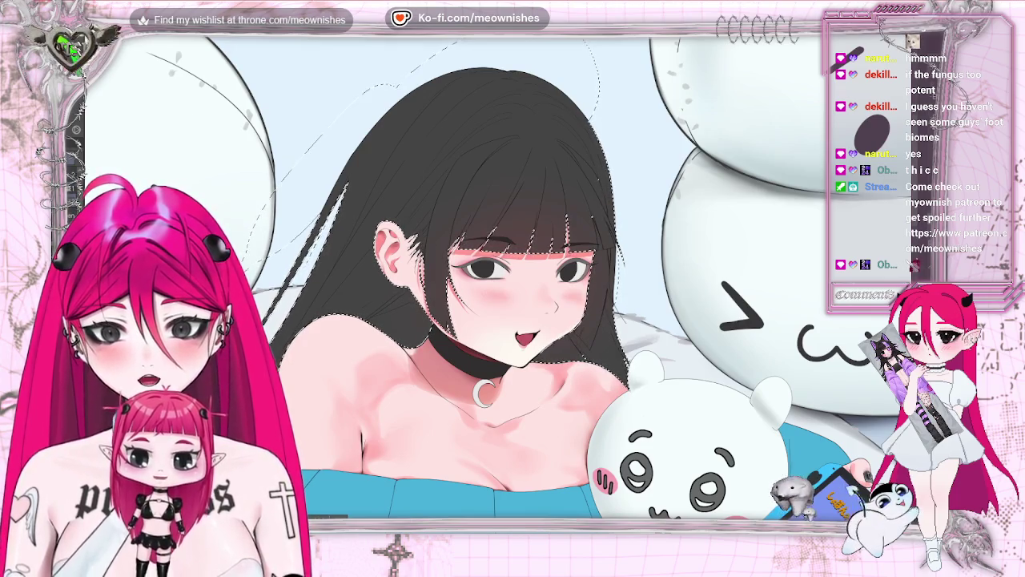
key("ctrl+plus")
key("ctrl+plus")
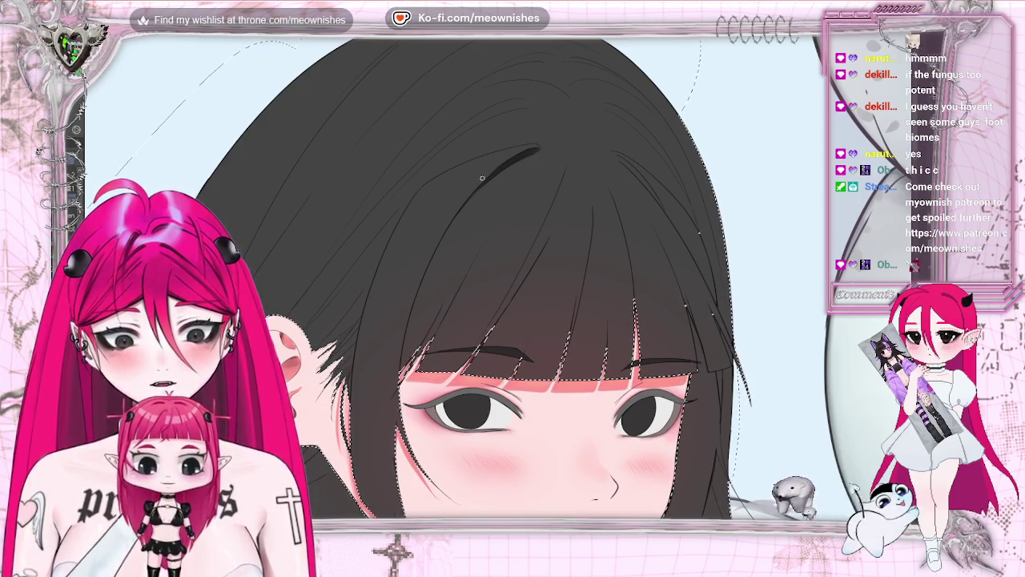
Step: Draw a dark strand across the bangs and mirror the canvas to check it
left_click_drag(479, 187, 450, 226)
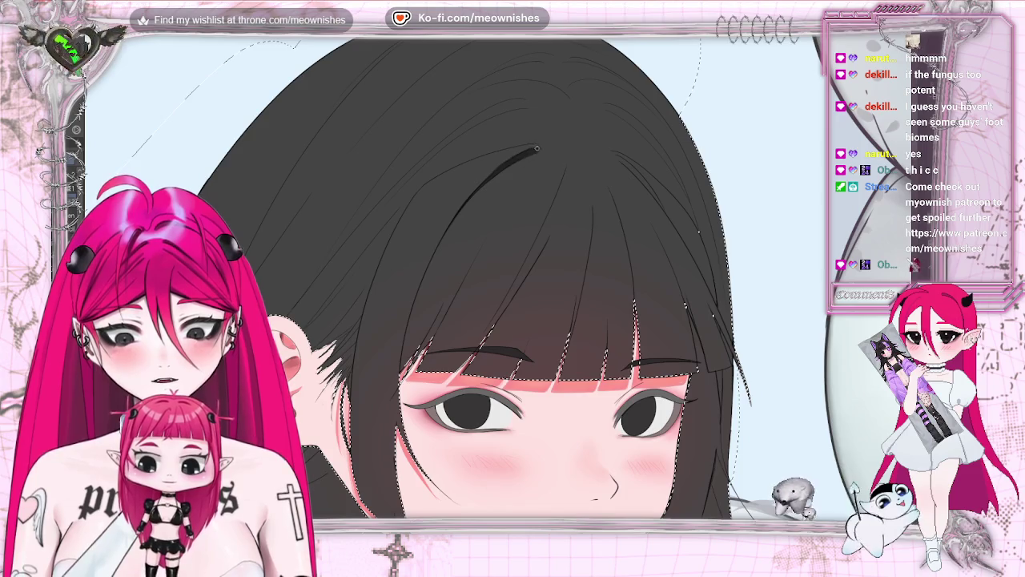
key("h")
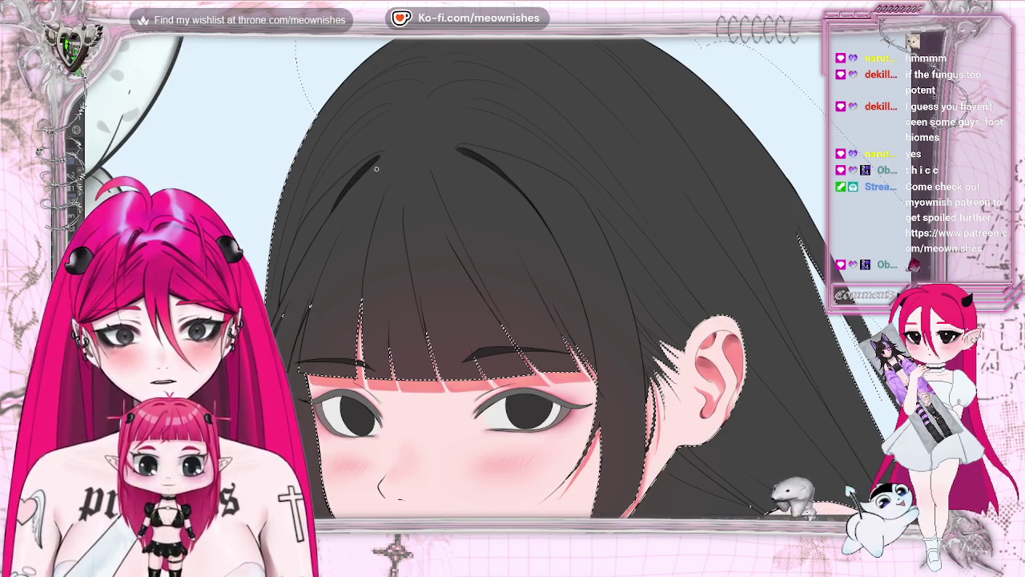
key("h")
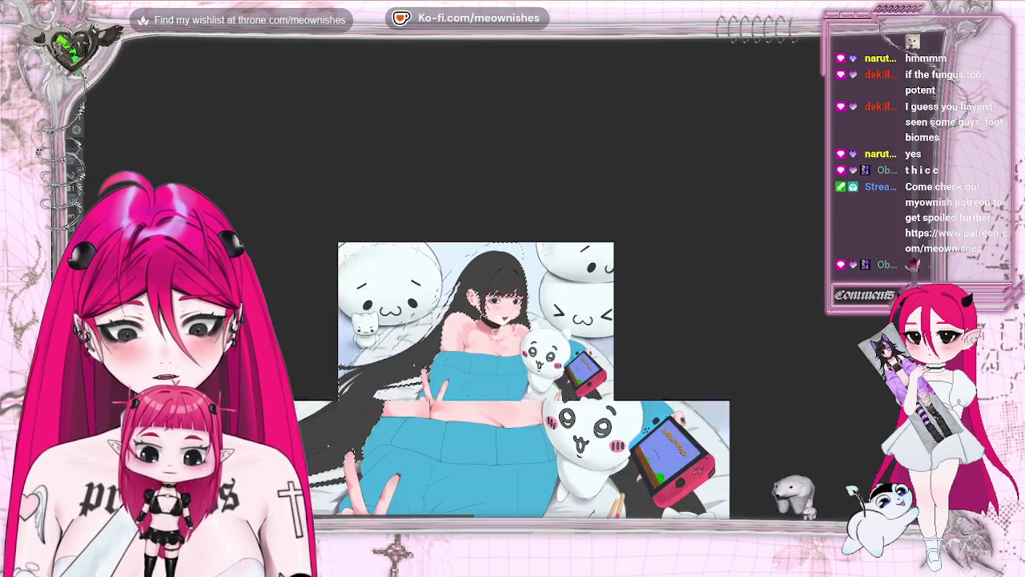
scroll(534, 276, "up", 2)
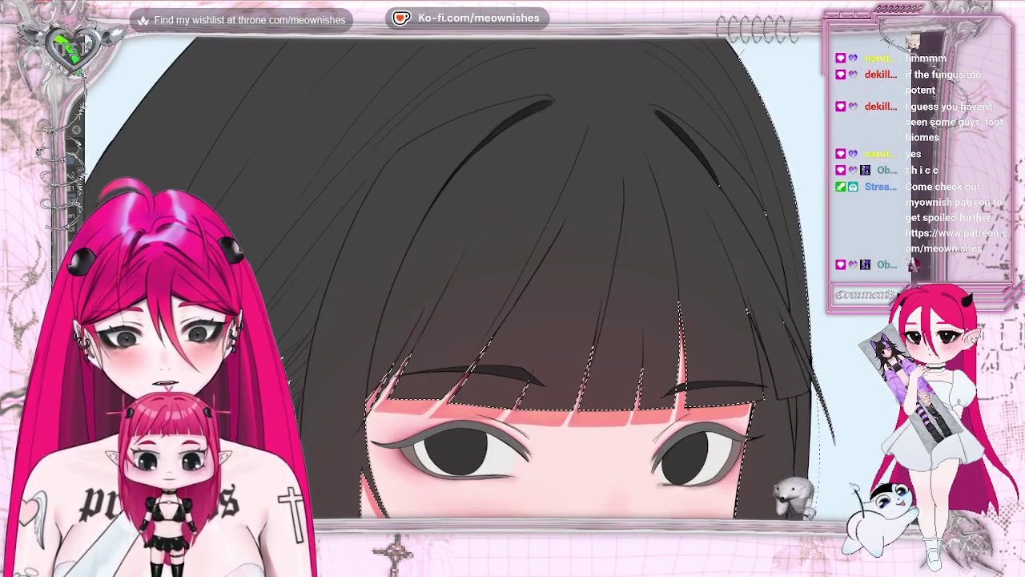
key("h")
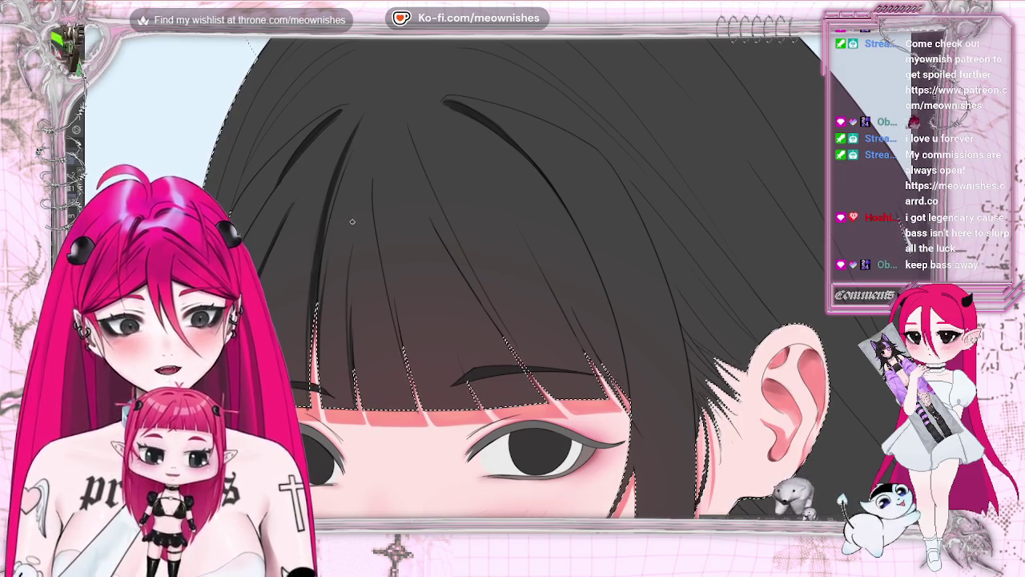
Step: Mirror the canvas view horizontally to check the new bang strands
key("h")
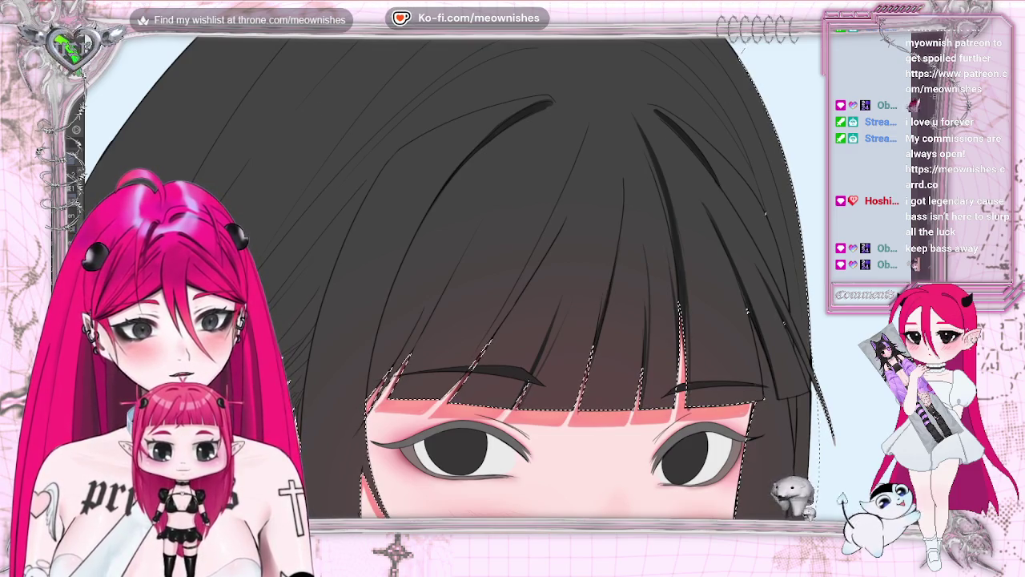
Step: Draw two thin strands down the bangs, lighten one, flip back and undo the last stroke
left_click_drag(649, 288, 497, 284)
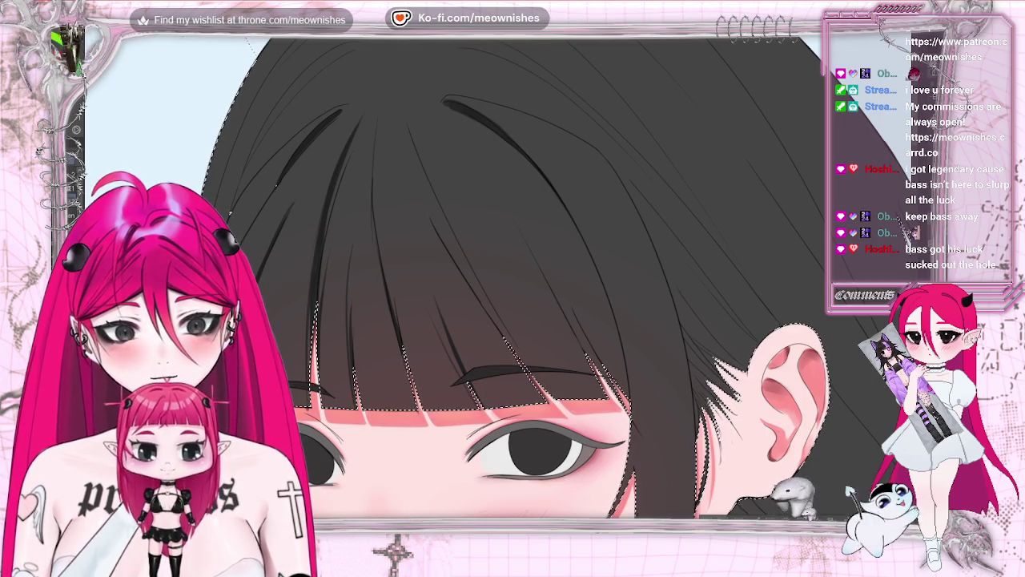
left_click_drag(375, 116, 373, 232)
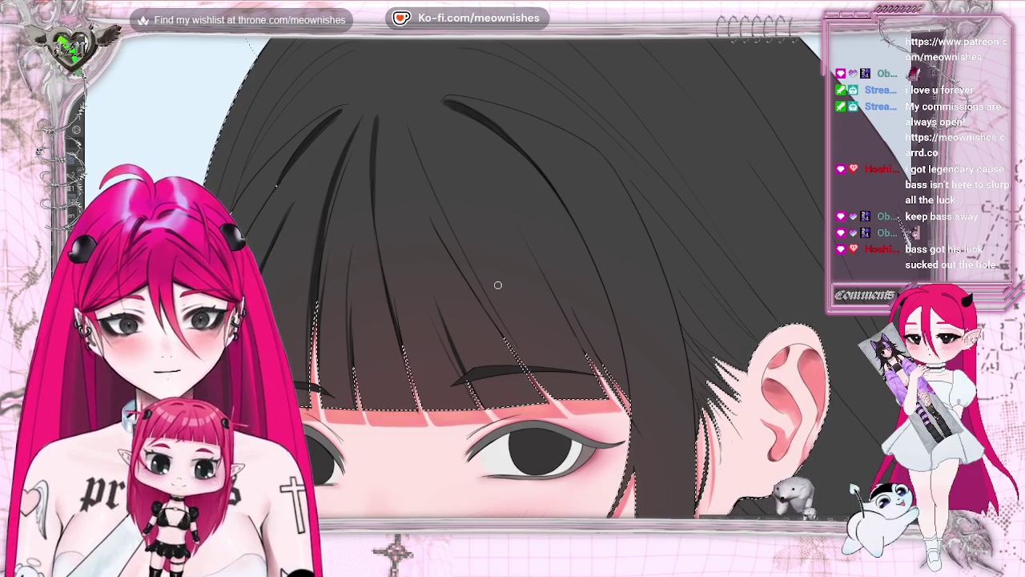
left_click_drag(379, 119, 384, 274)
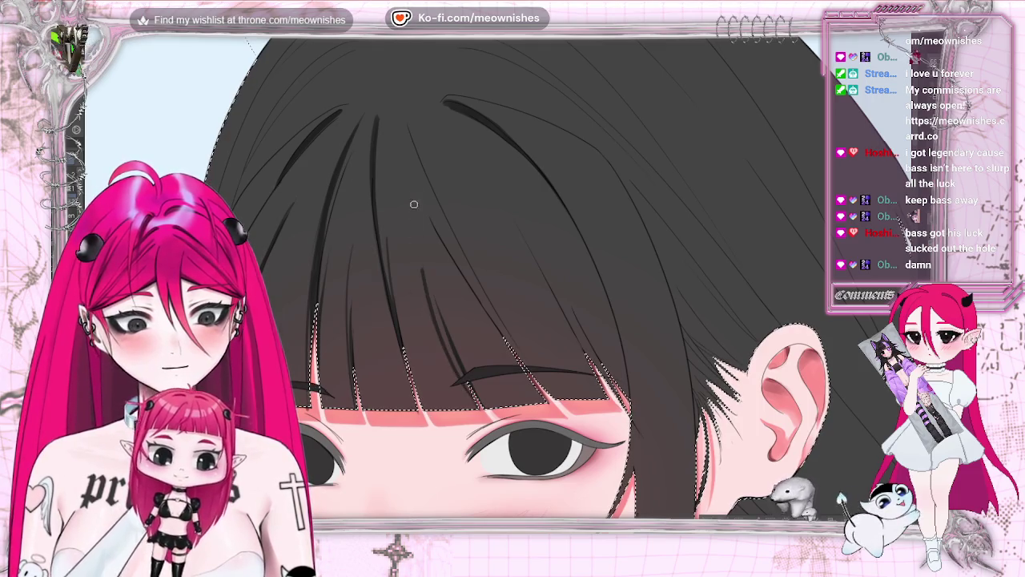
left_click_drag(433, 221, 464, 383)
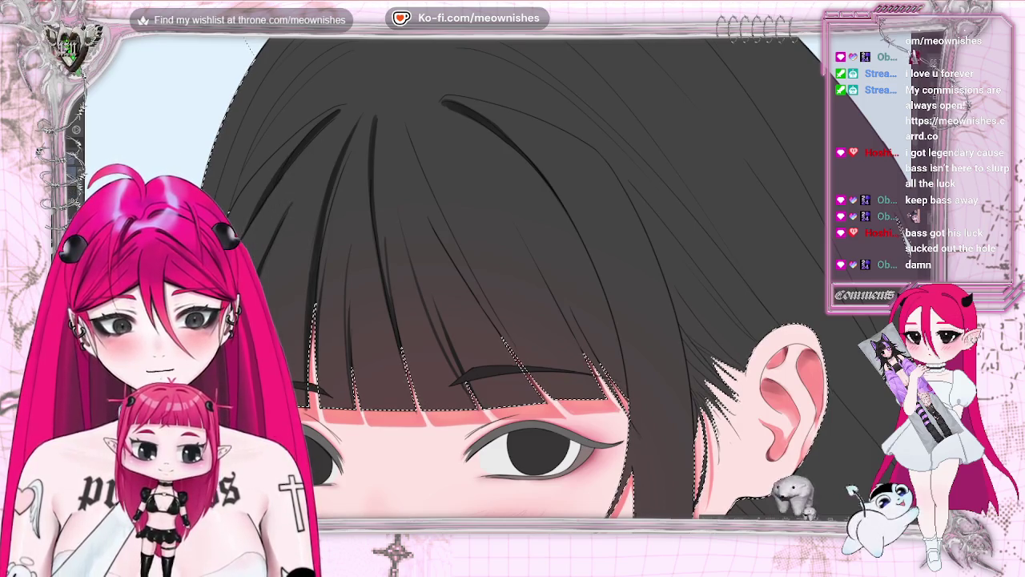
key("h")
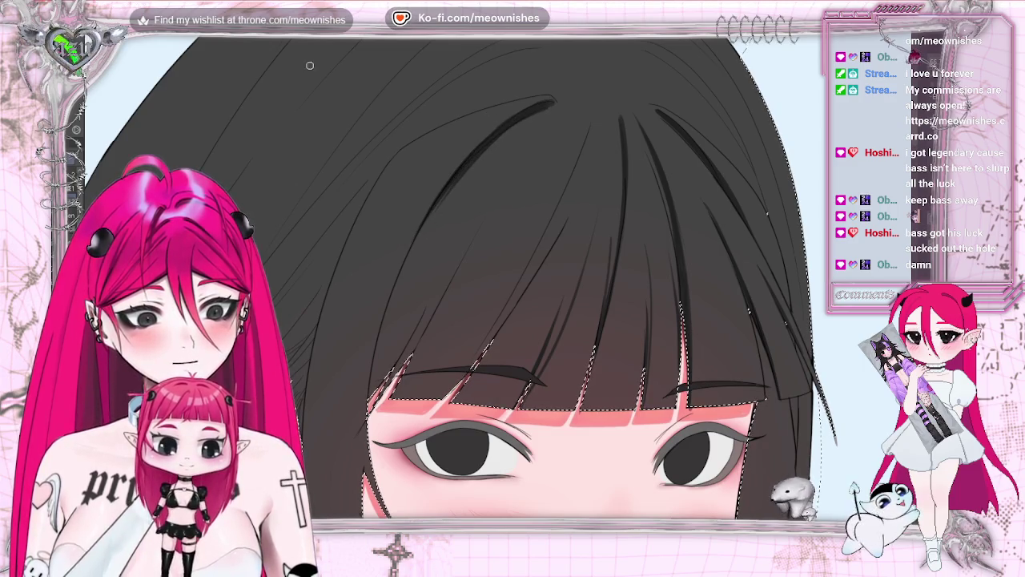
key("ctrl+z")
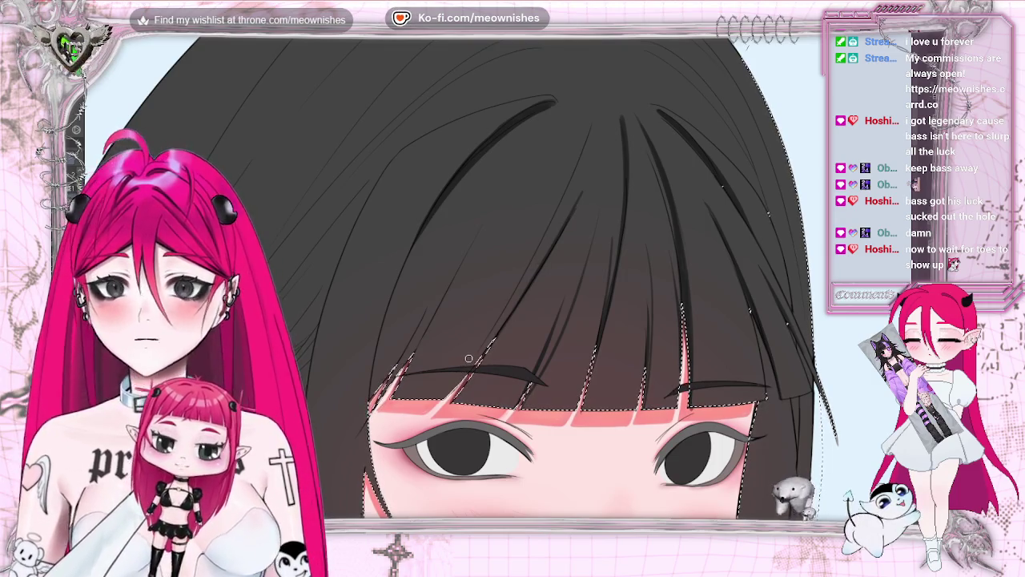
Step: Draw a new dark diagonal strand across the right side of the bangs
left_click_drag(589, 134, 495, 321)
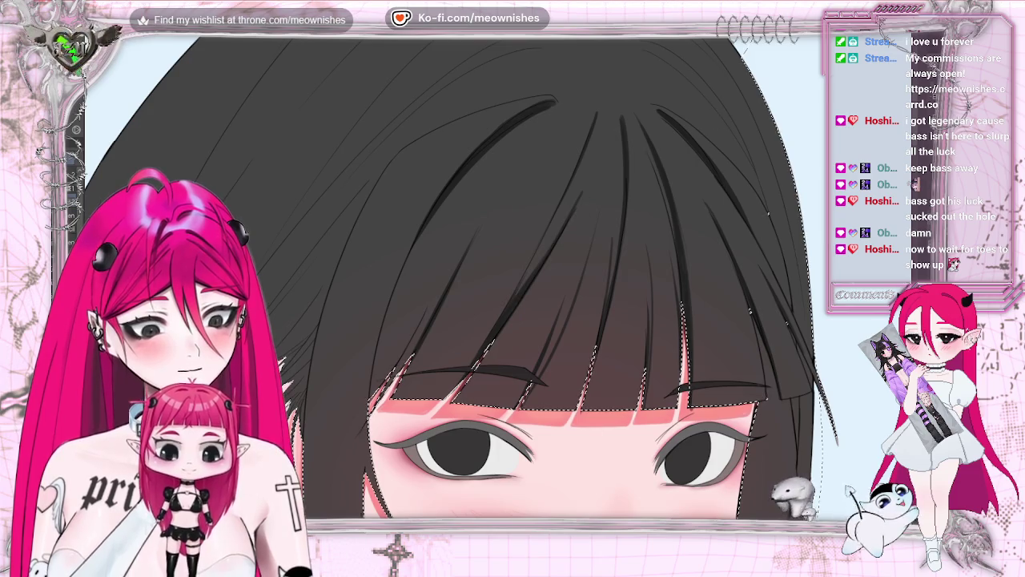
scroll(495, 320, "down", 2)
scroll(462, 312, "down", 5)
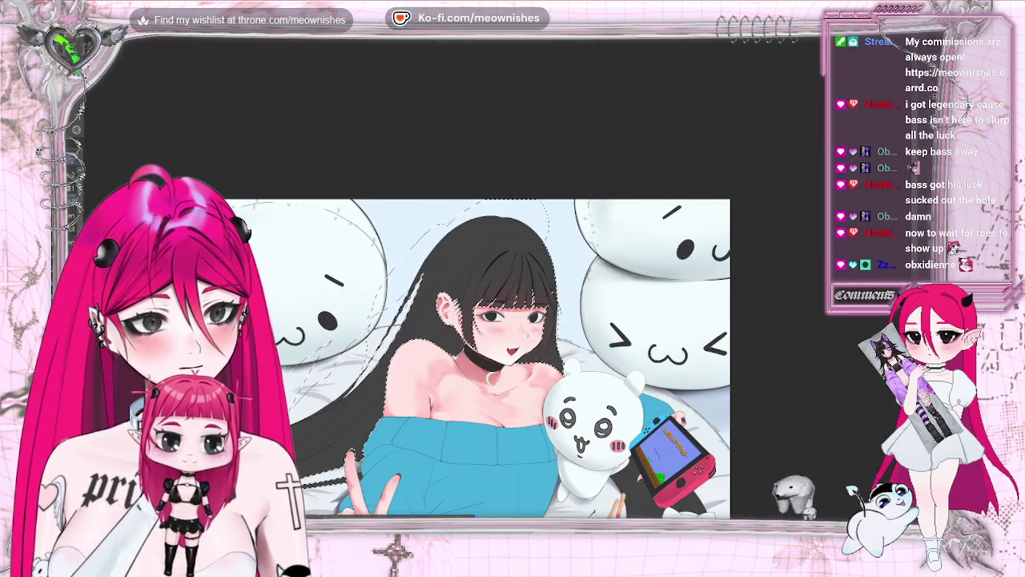
scroll(461, 313, "up", 4)
scroll(486, 279, "up", 3)
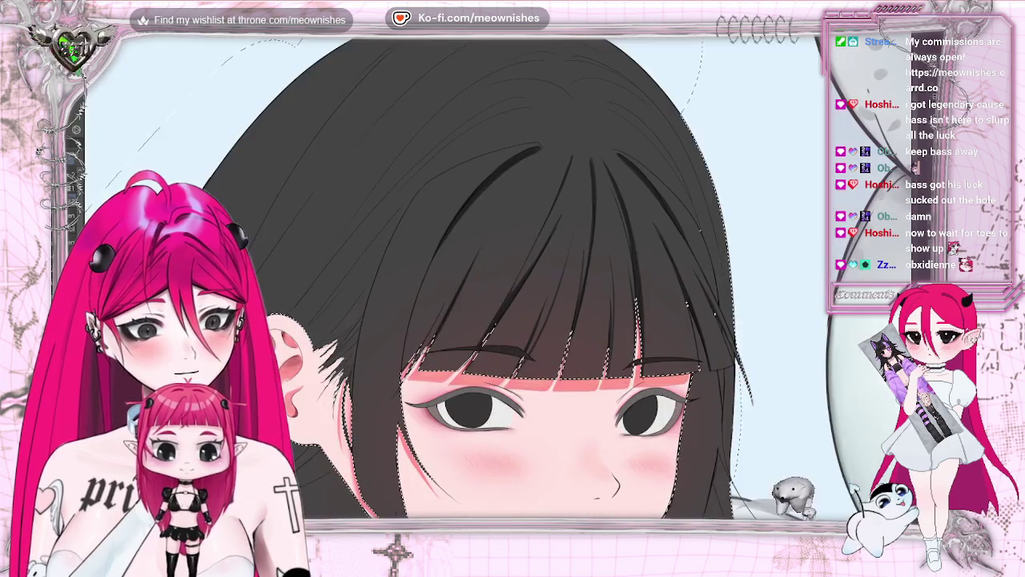
scroll(486, 278, "up", 2)
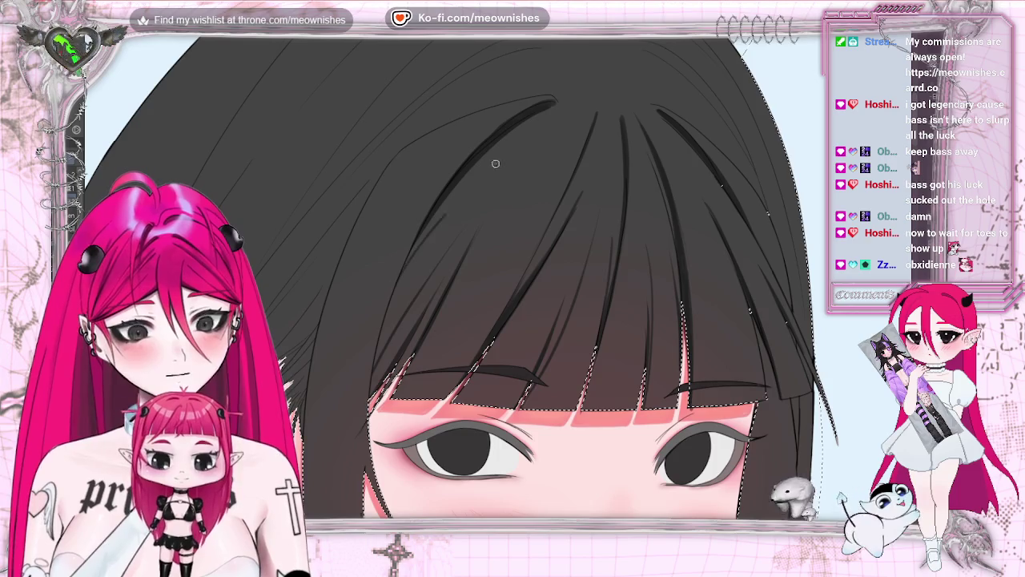
scroll(453, 276, "down", 2)
scroll(452, 276, "down", 2)
scroll(452, 277, "down", 3)
scroll(499, 289, "up", 3)
scroll(500, 288, "up", 4)
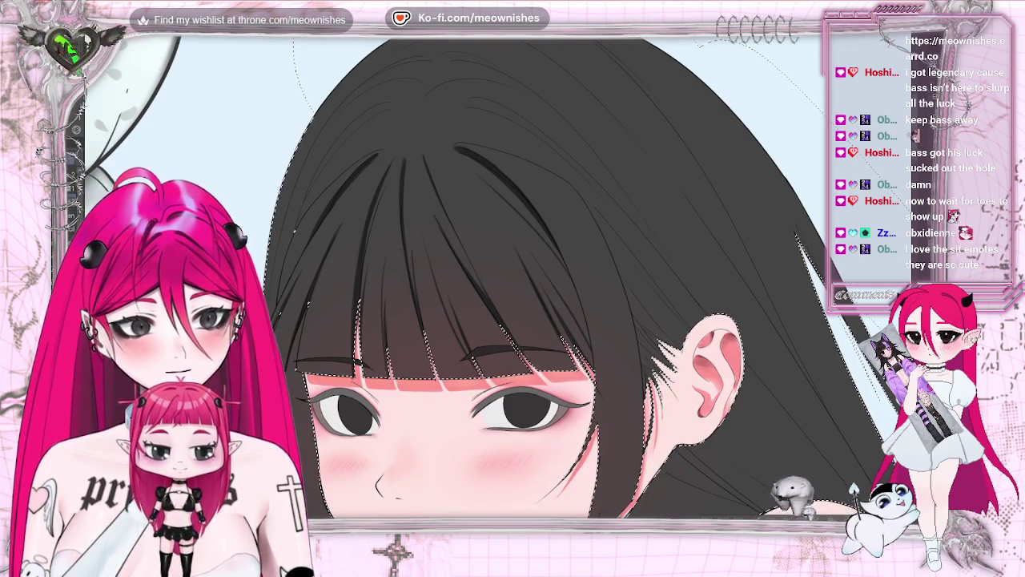
left_click_drag(448, 305, 484, 290)
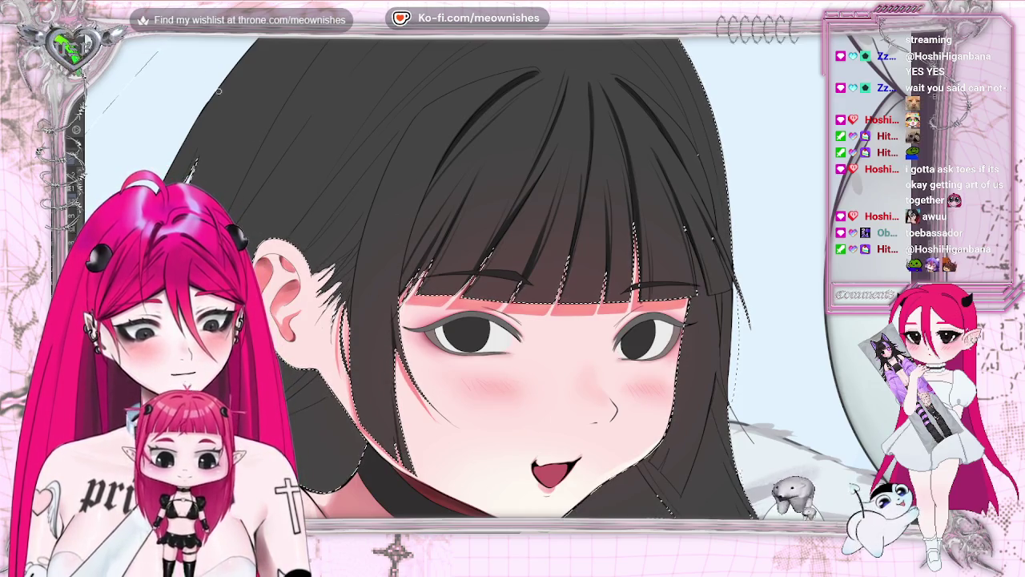
Step: Rotate the canvas view clockwise around the girl's face for hair work
left_click_drag(231, 108, 289, 168)
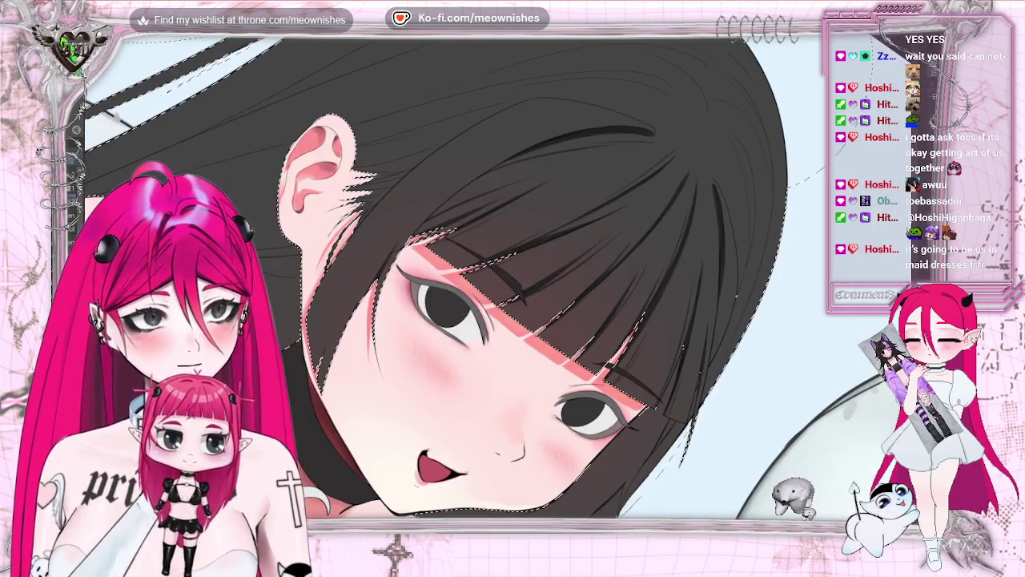
key("asciicircum")
key("asciicircum")
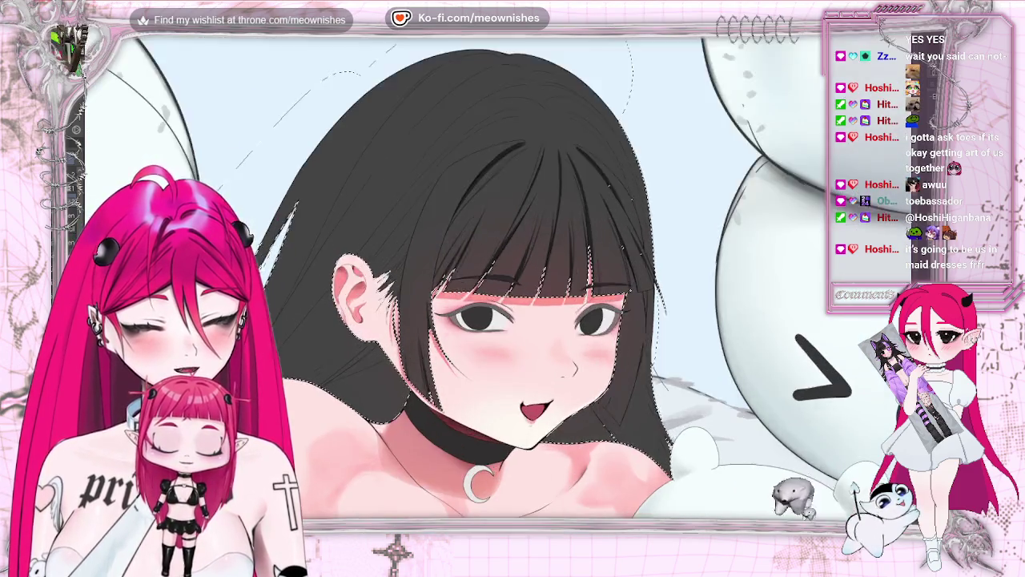
Step: Zoom in on the girl's face and turn the view about 65° clockwise
key("ctrl+plus")
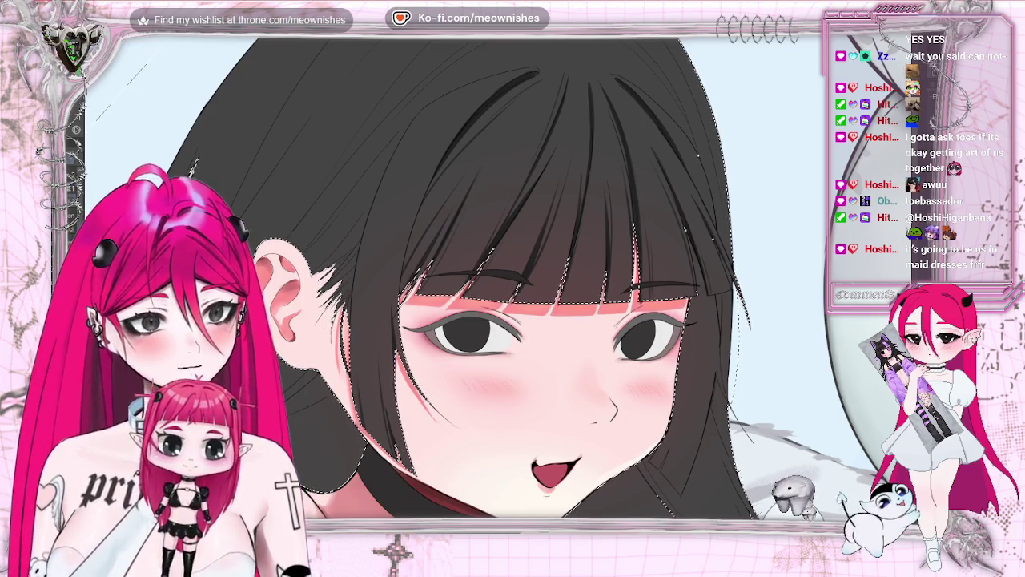
key("asciicircum")
key("asciicircum")
key("asciicircum")
key("asciicircum")
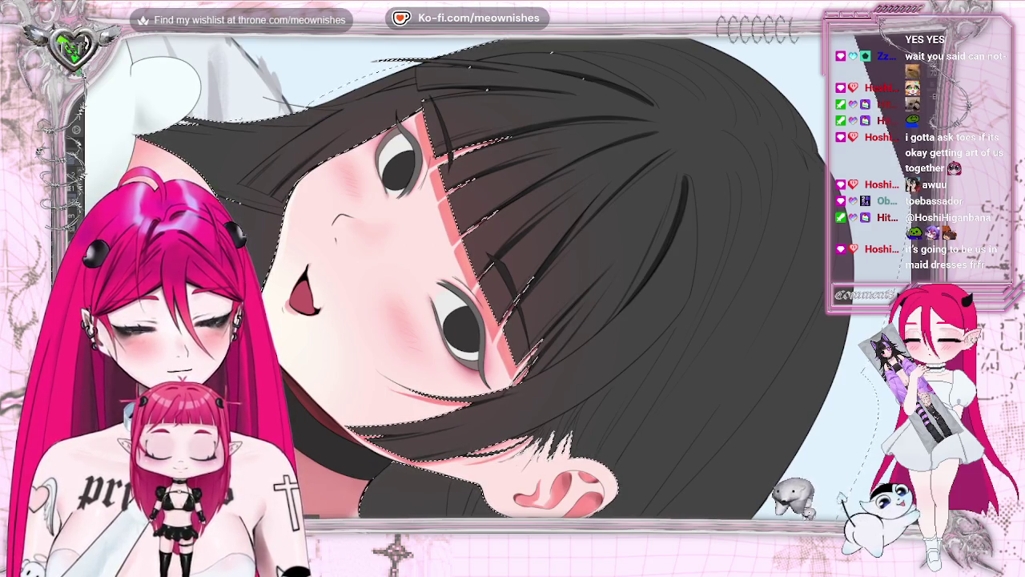
Step: Straighten the view upright, fit the whole illustration, then zoom back in on the face
key("minus")
key("at")
key("ctrl+0")
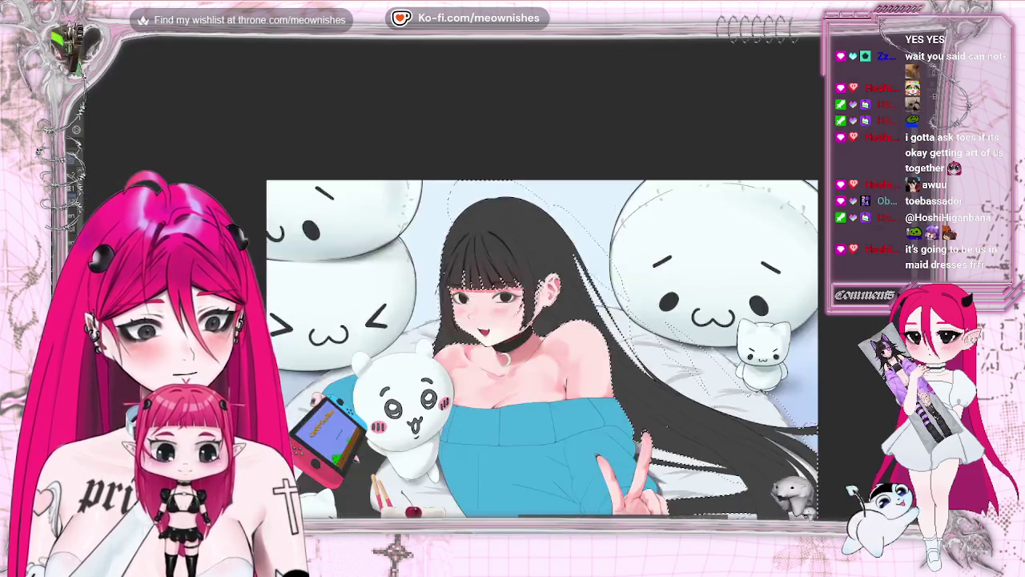
key("minus")
key("plus")
key("plus")
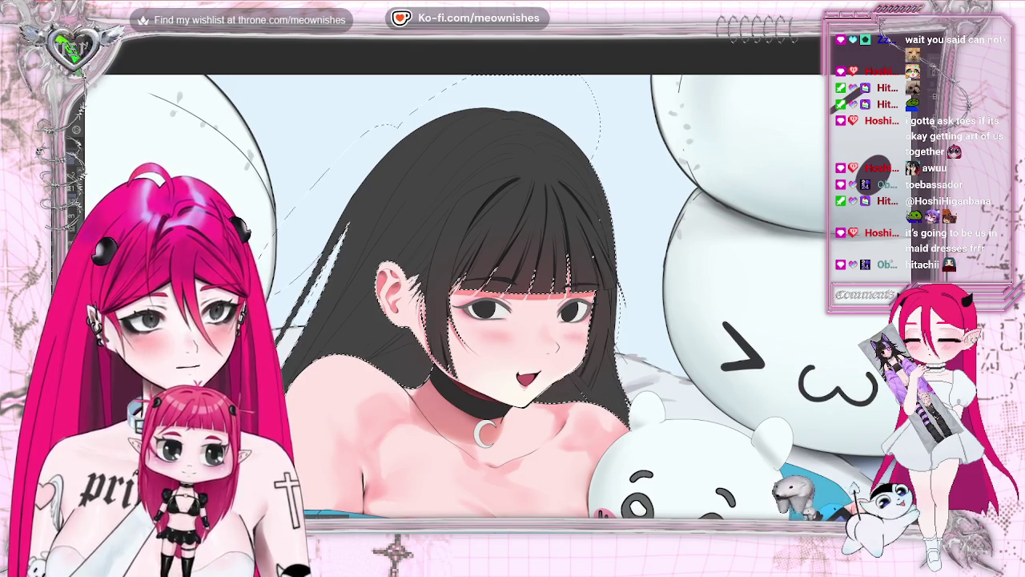
scroll(510, 276, "down", 2)
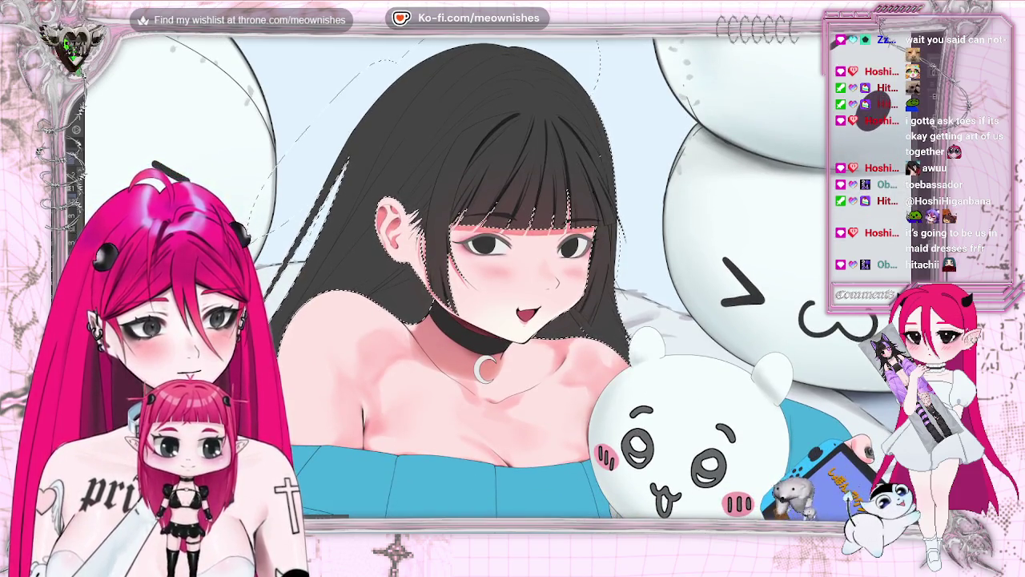
scroll(512, 276, "up", 3)
Step: Mirror the view to check the drawing, flip it back, and deselect with Ctrl+D
key("h")
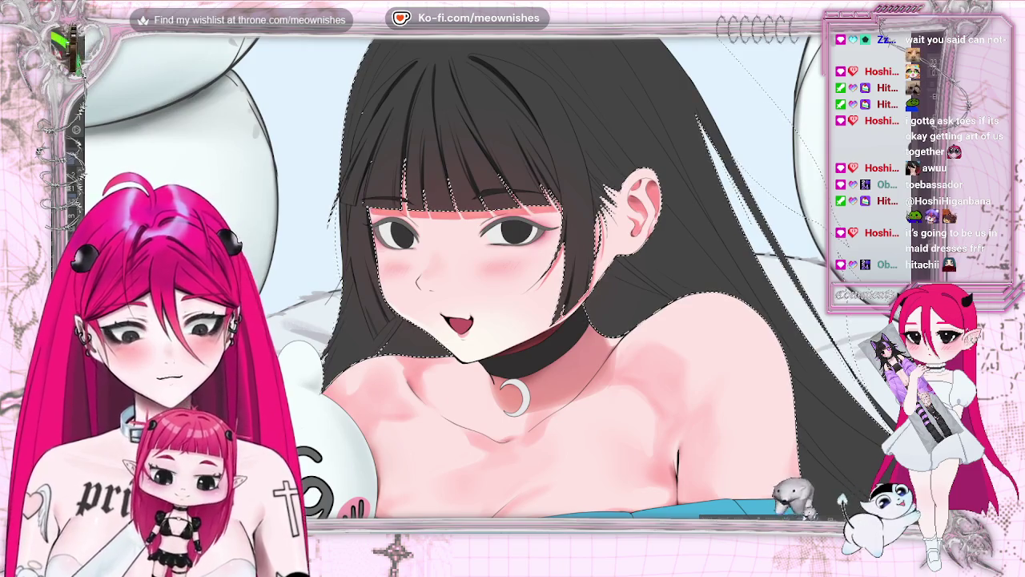
key("h")
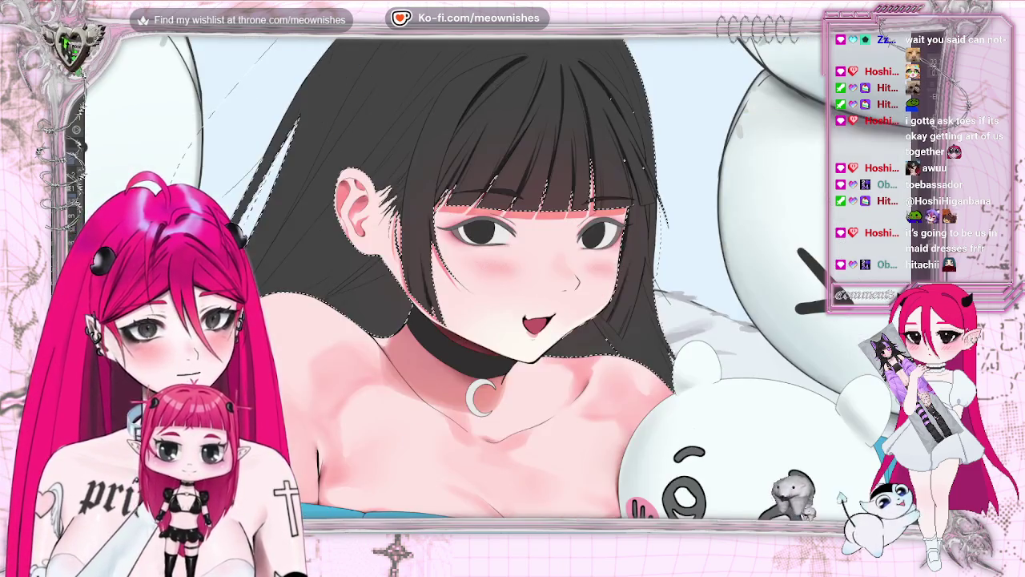
scroll(513, 277, "down", 3)
scroll(512, 277, "up", 3)
scroll(507, 278, "up", 1)
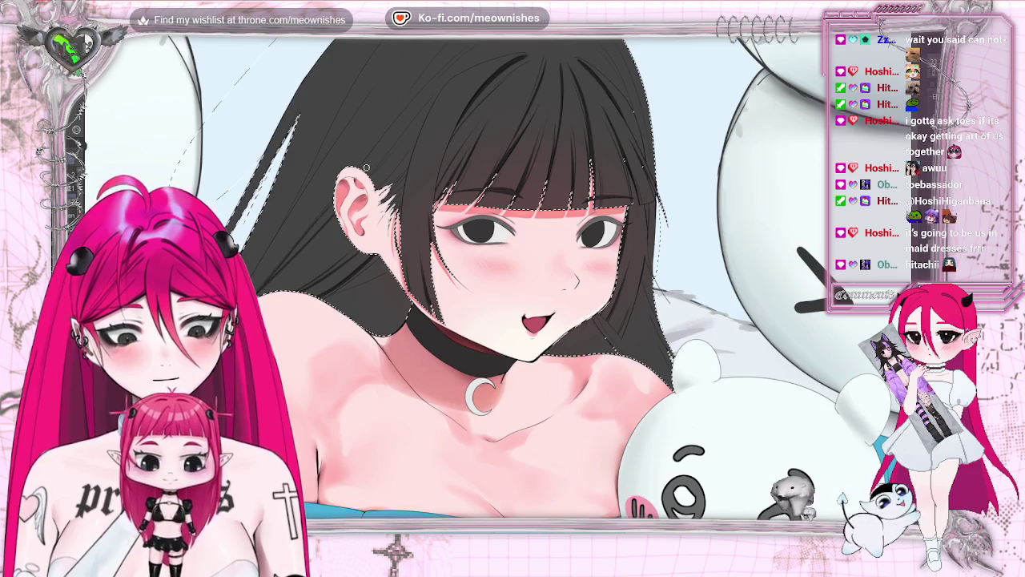
key("ctrl+d")
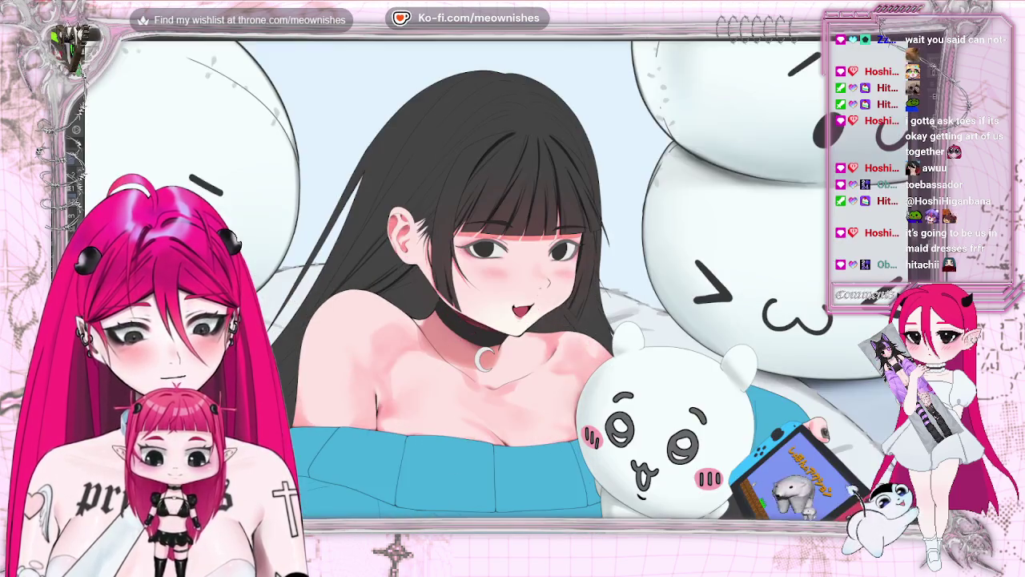
Step: Reselect the previous selection around the drawn girl with Ctrl+Shift+D
key("ctrl+shift+d")
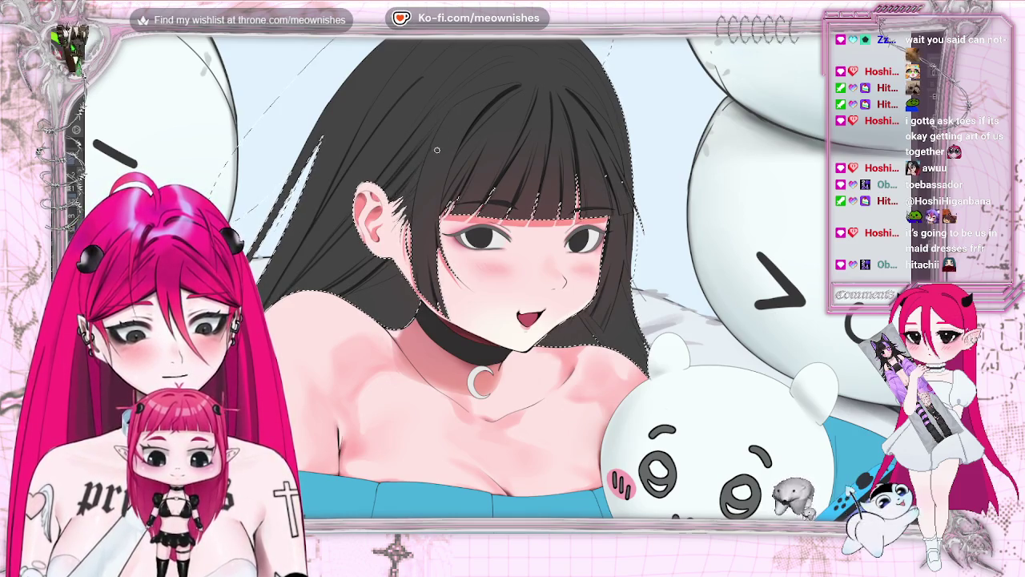
scroll(405, 240, "up", 3)
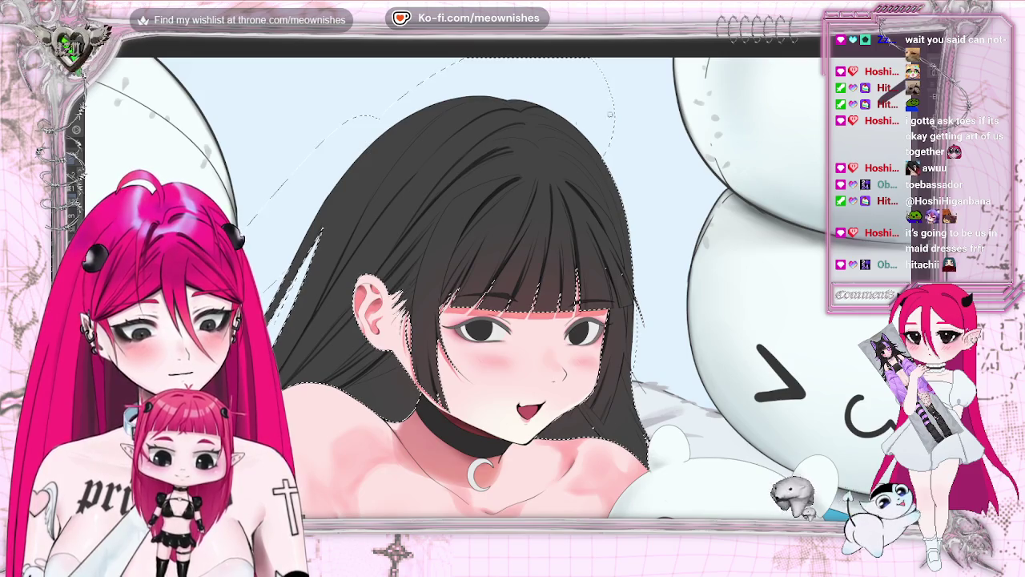
key("h")
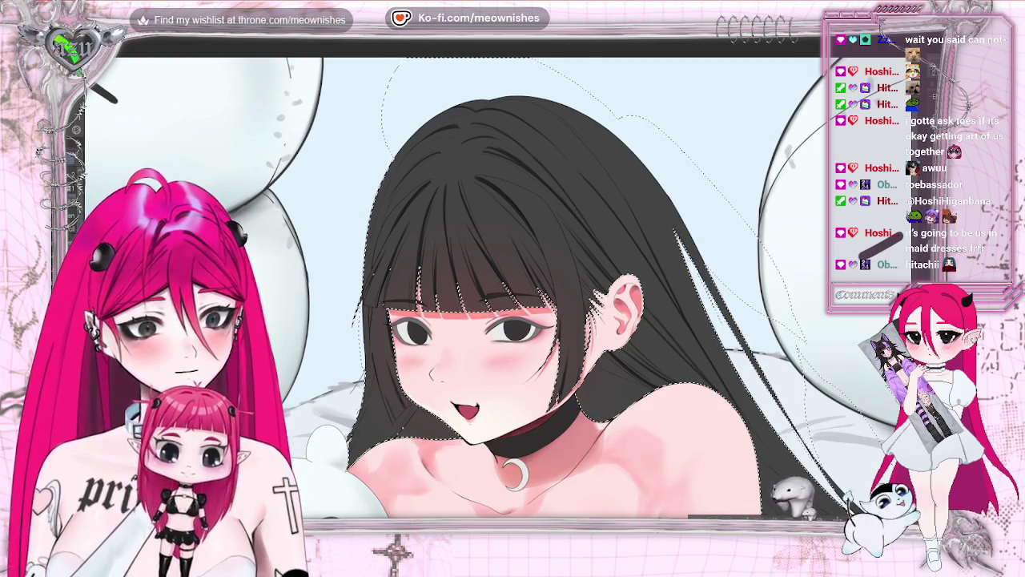
key("h")
key("ctrl+0")
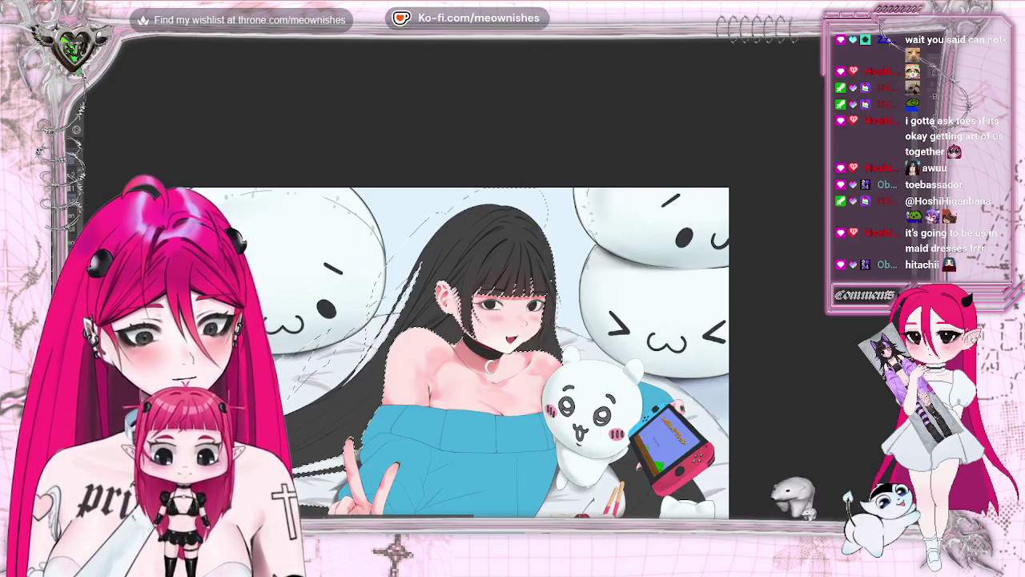
key("ctrl+minus")
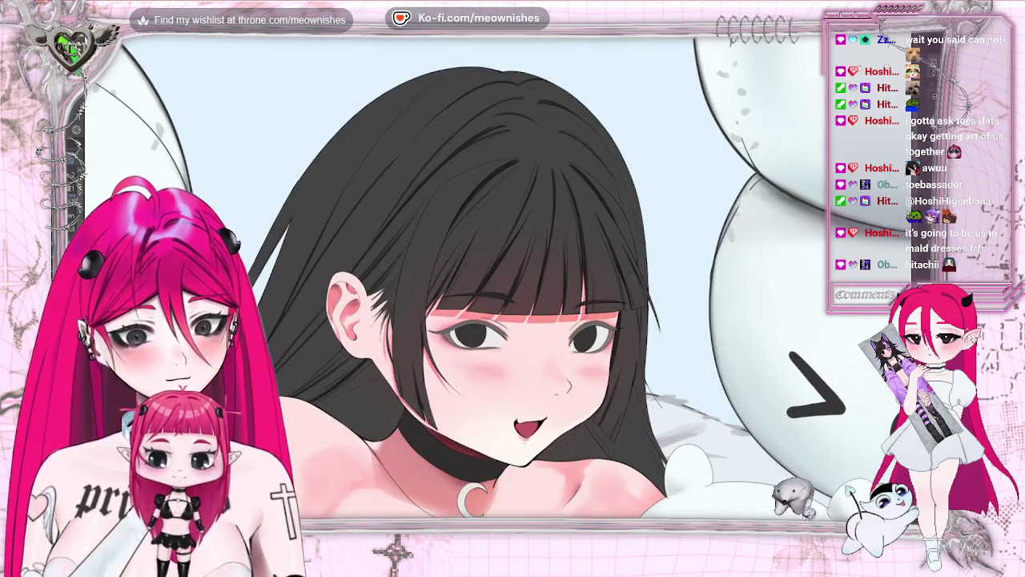
Step: Stroke six dark shading lines from the crown down-left across the hair, then view the whole illustration
left_click_drag(446, 81, 344, 190)
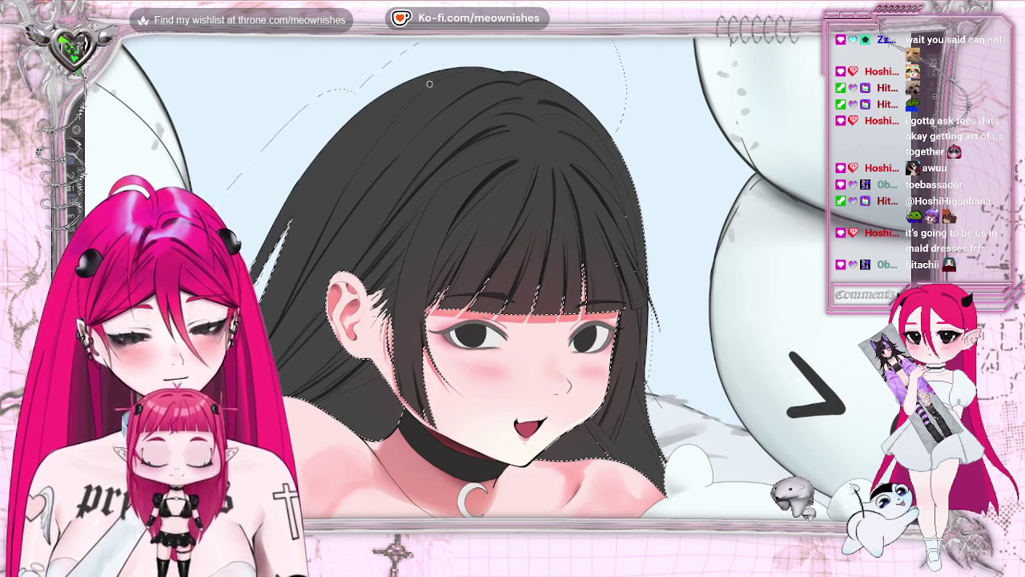
left_click_drag(429, 83, 352, 193)
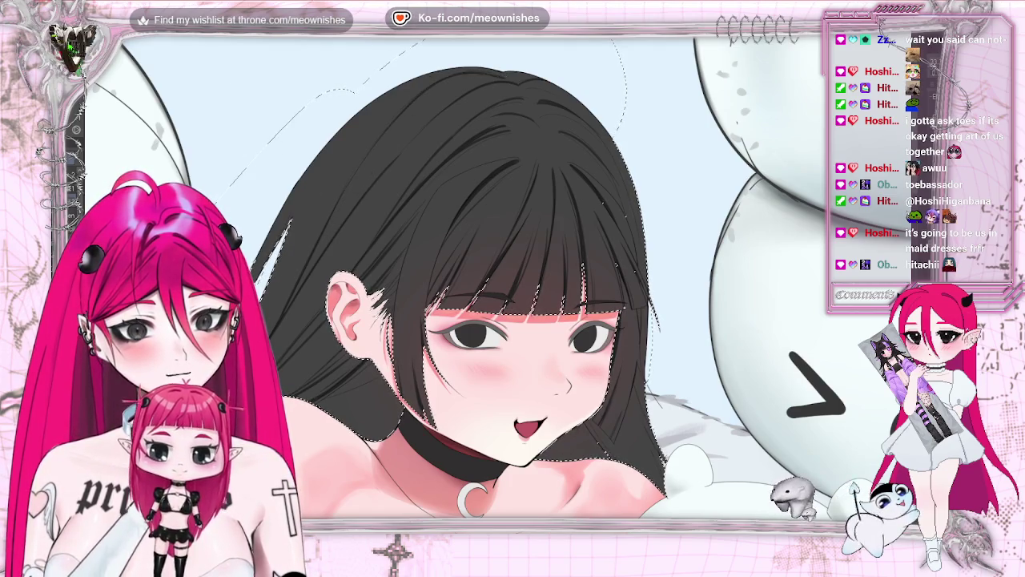
mouse_move(505, 72)
left_mouse_down()
mouse_move(446, 80)
mouse_move(335, 169)
left_mouse_up()
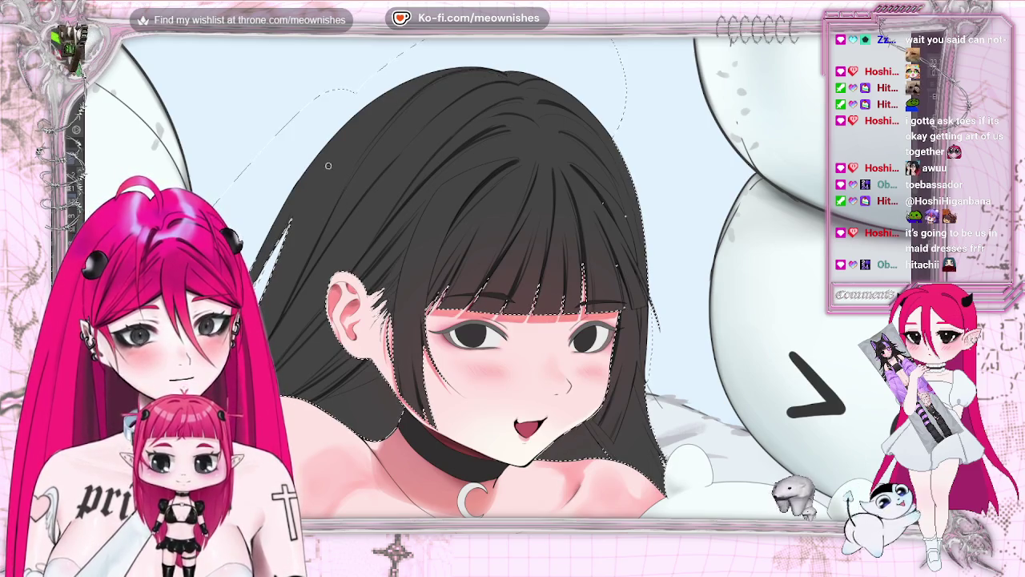
left_click_drag(431, 84, 356, 172)
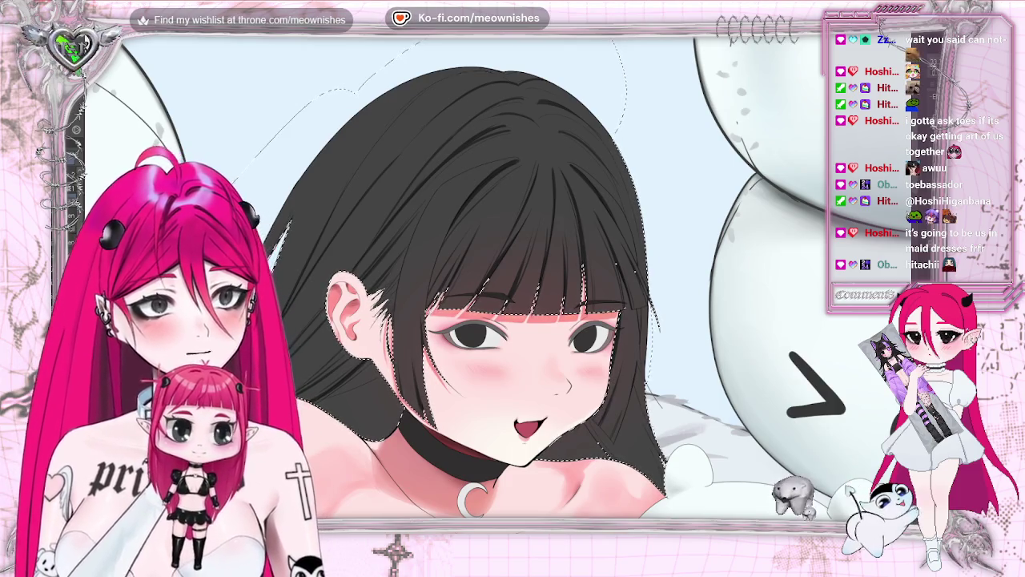
left_click_drag(492, 74, 351, 191)
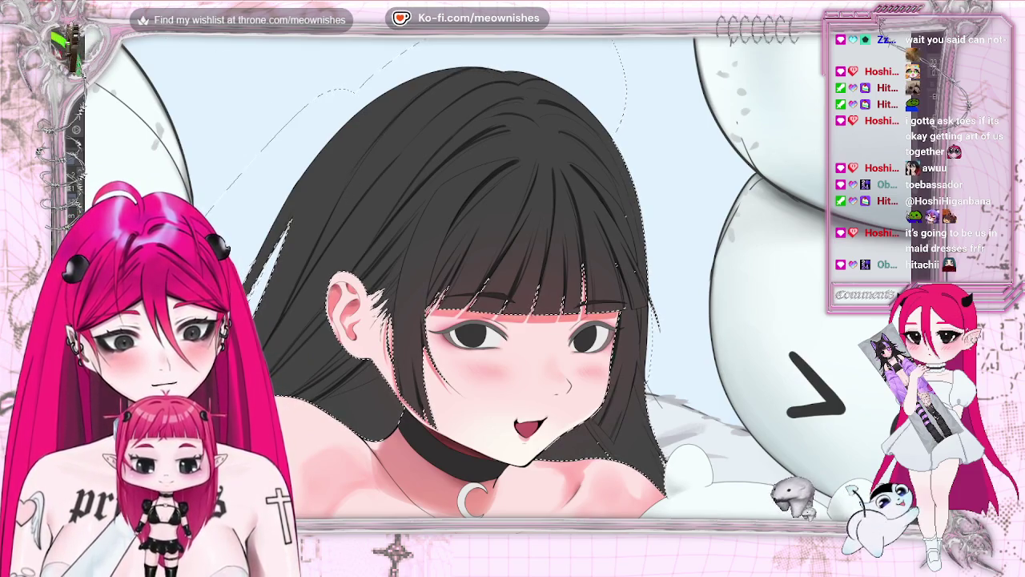
left_click_drag(493, 72, 370, 159)
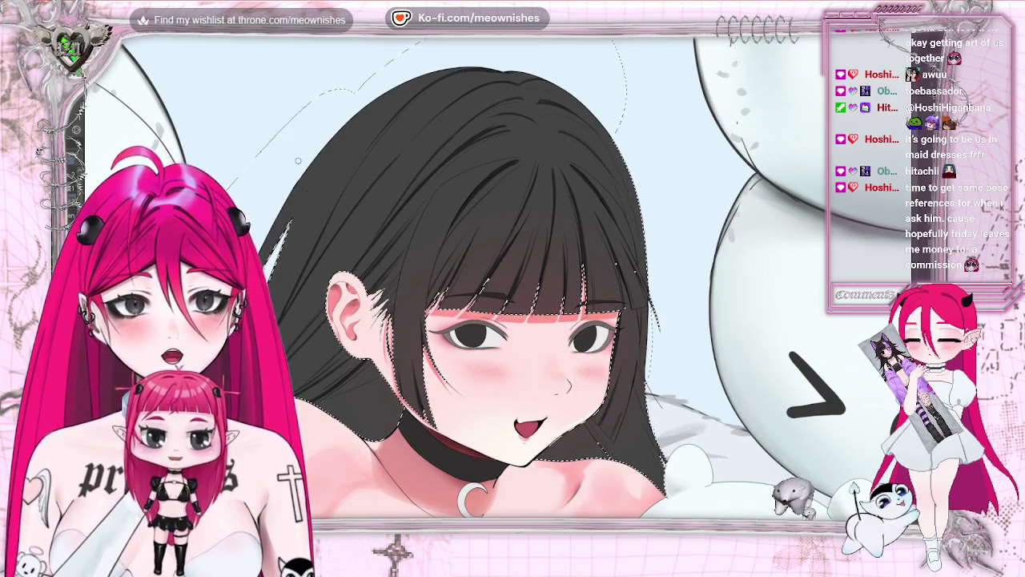
key("ctrl+0")
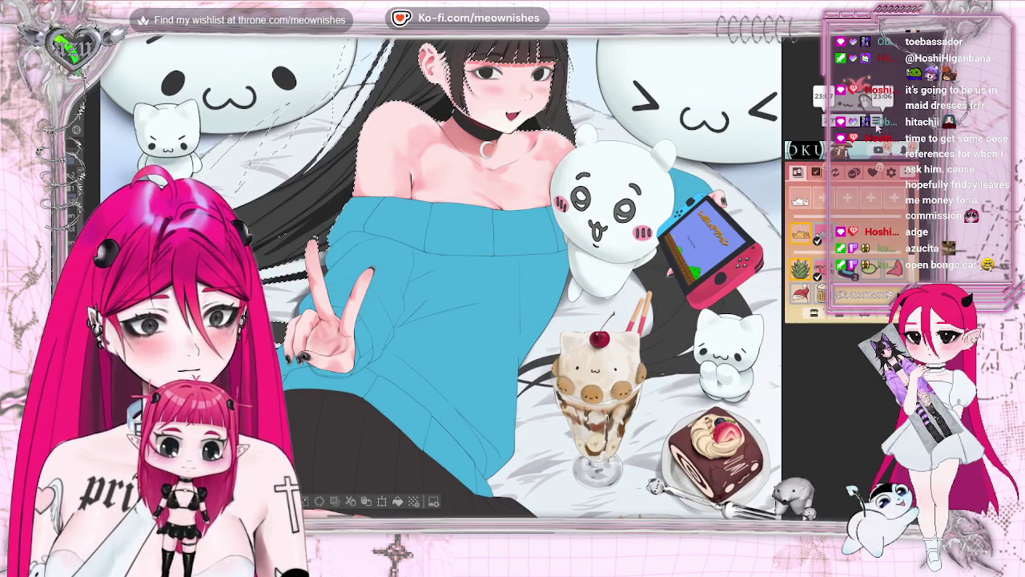
Step: Scroll through two pages of Bongo Cat's item collection, then close it
scroll(856, 276, "down", 1)
scroll(856, 276, "down", 2)
scroll(856, 277, "down", 1)
scroll(851, 272, "down", 1)
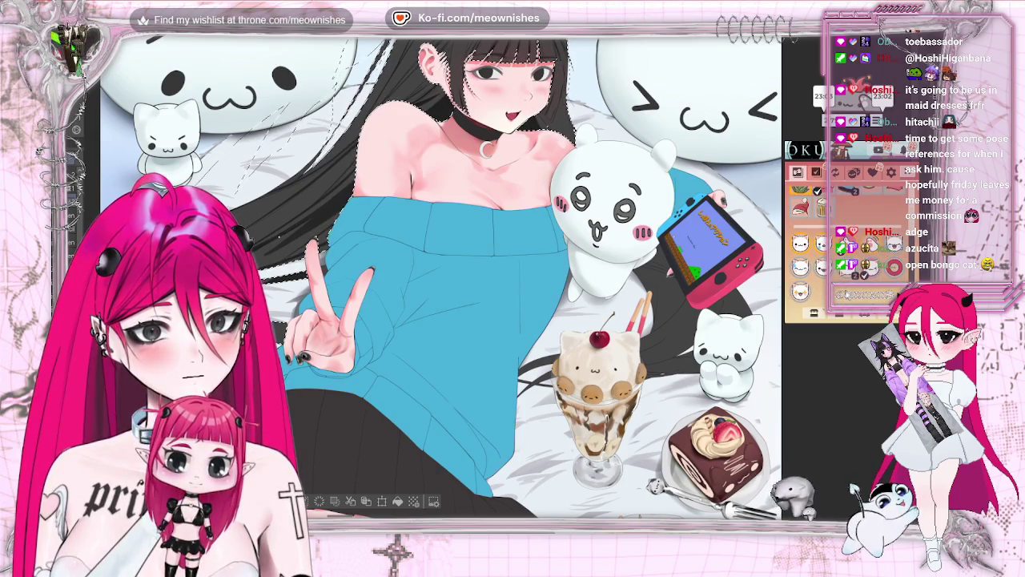
scroll(855, 276, "down", 2)
scroll(855, 276, "down", 1)
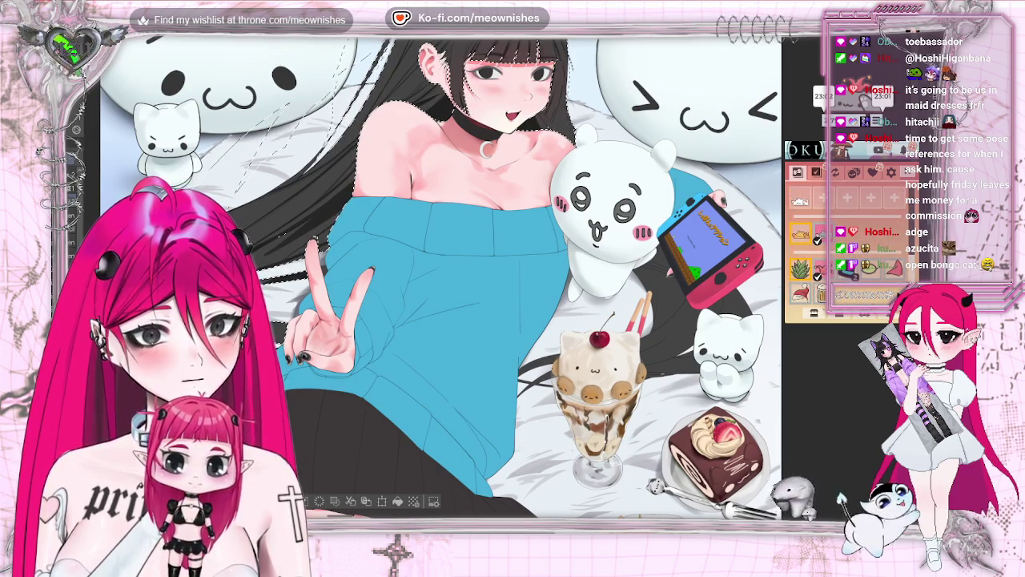
left_click(816, 172)
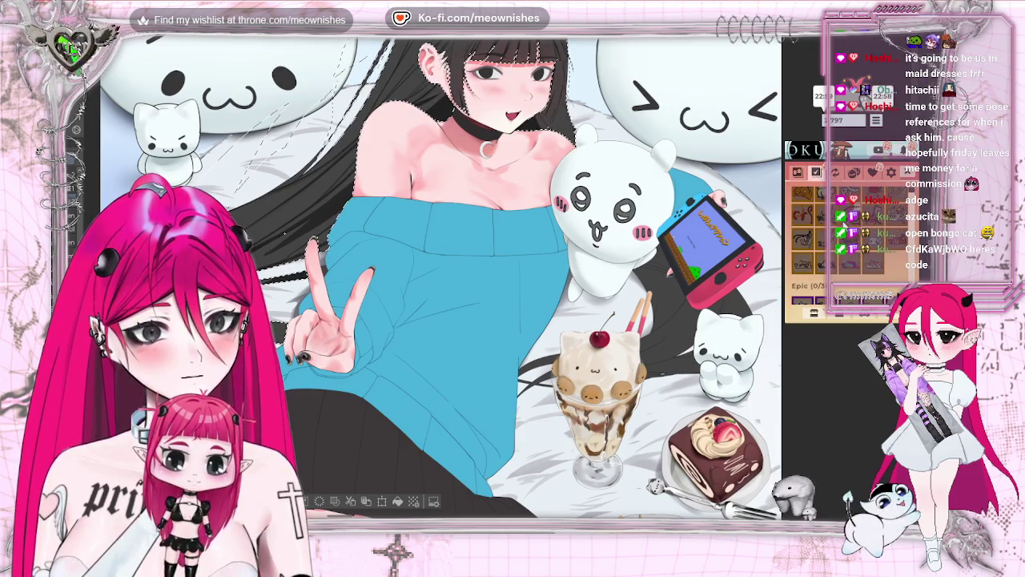
scroll(849, 248, "down", 2)
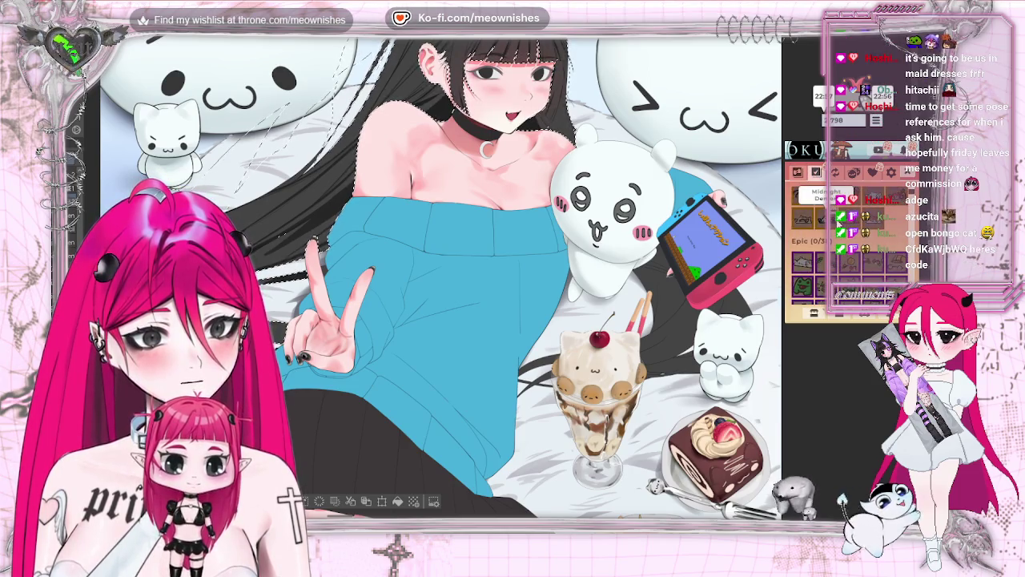
scroll(840, 214, "down", 2)
scroll(839, 214, "down", 2)
scroll(840, 214, "down", 2)
scroll(839, 213, "down", 2)
scroll(839, 214, "down", 1)
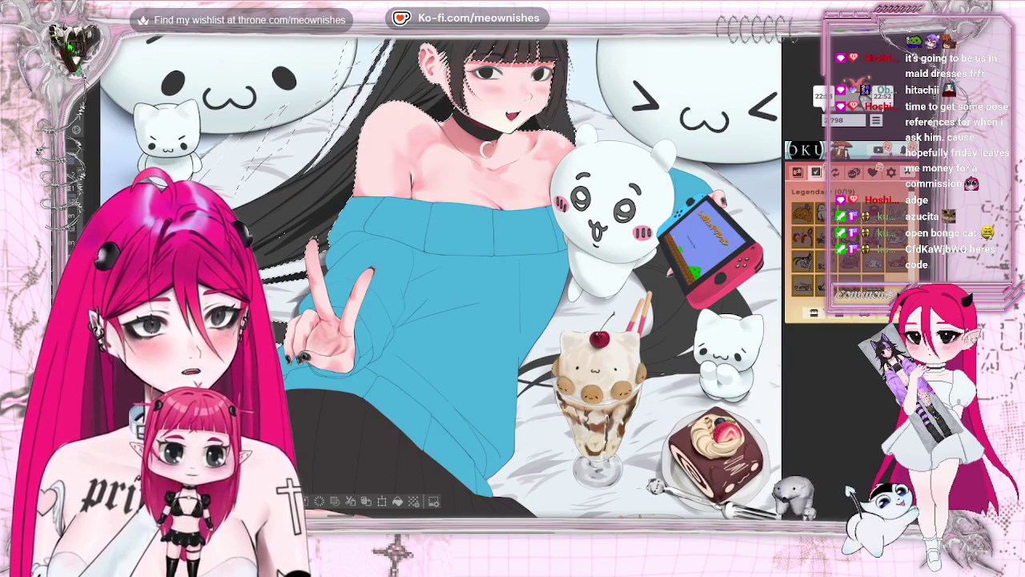
key("Escape")
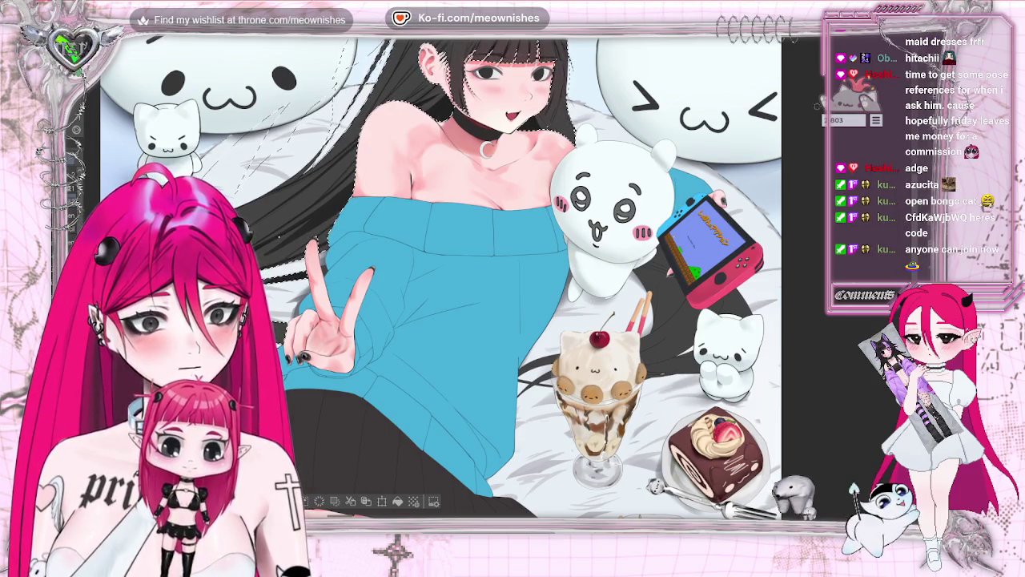
Step: Join Bongo Cat's shared multiplayer lobby, close the lobby window, and mirror the canvas
left_click(876, 120)
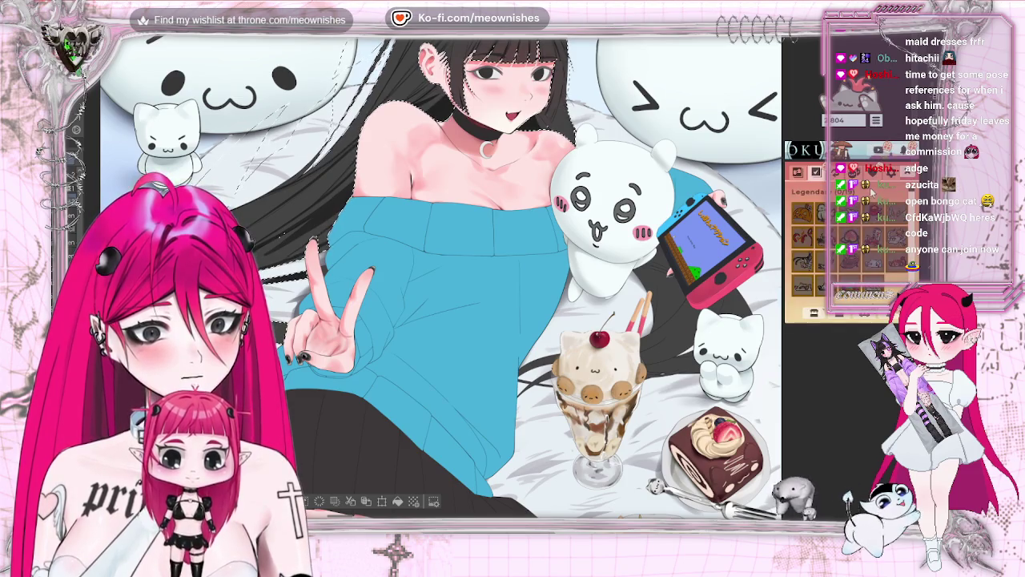
left_click(849, 172)
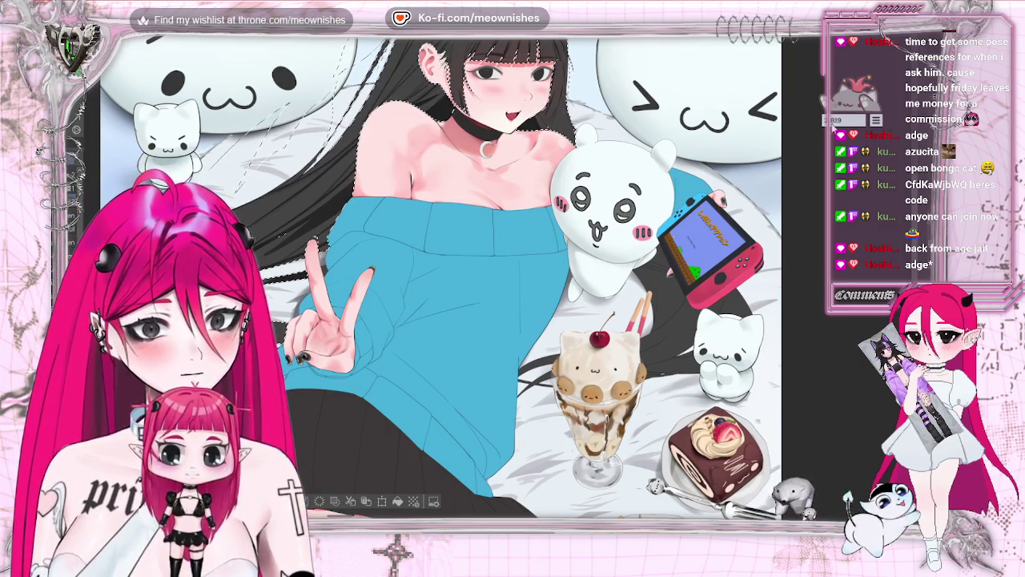
left_click(876, 121)
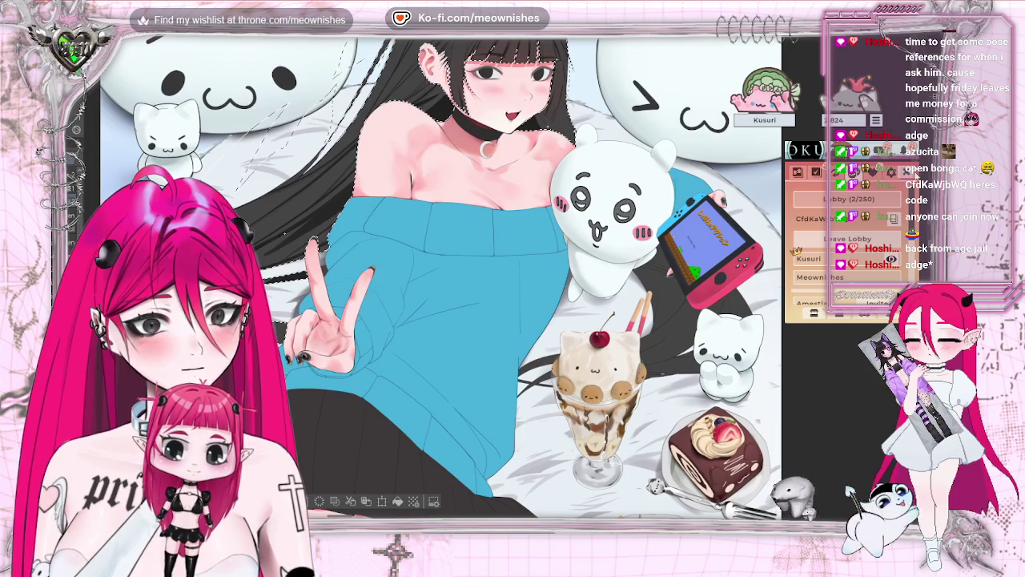
left_click(913, 174)
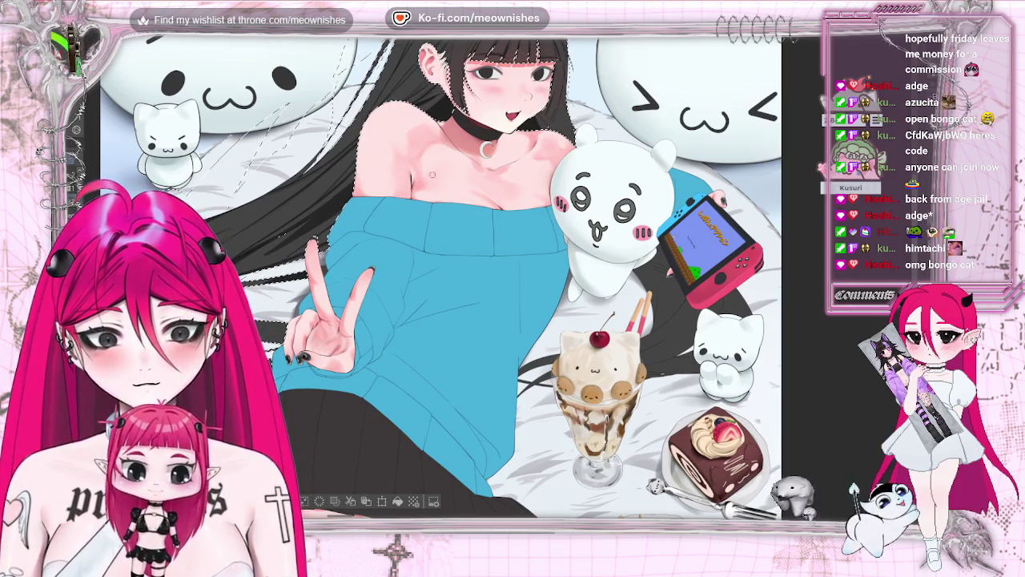
key("h")
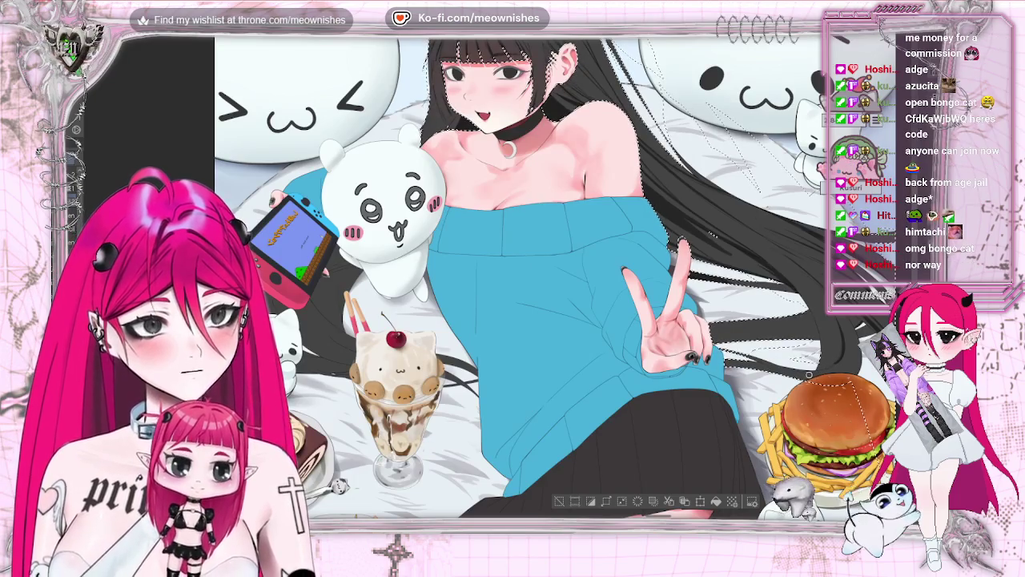
Step: Pan the mirrored canvas left to show the burger and fries, then unflip it
left_click_drag(732, 355, 529, 355)
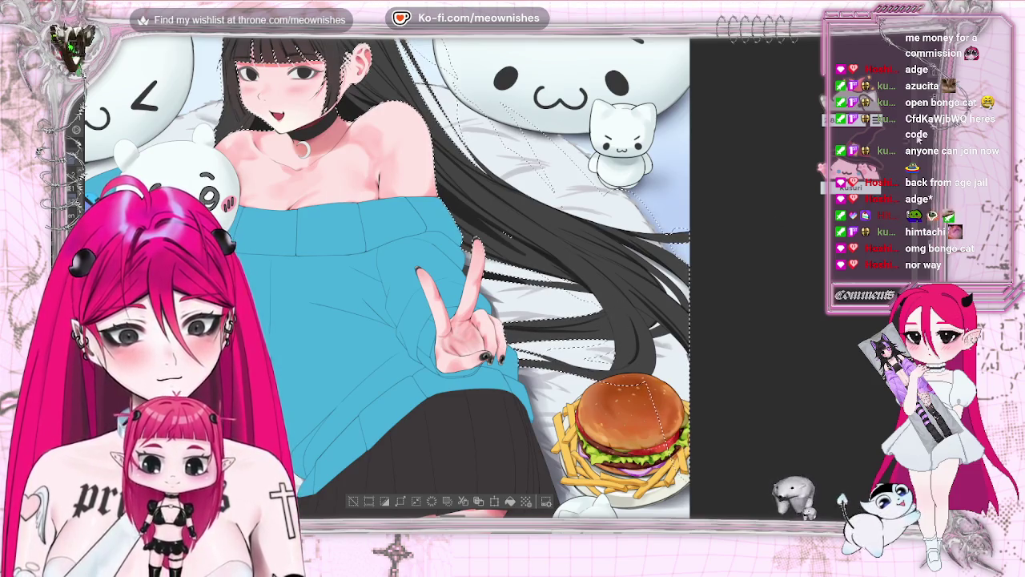
key("h")
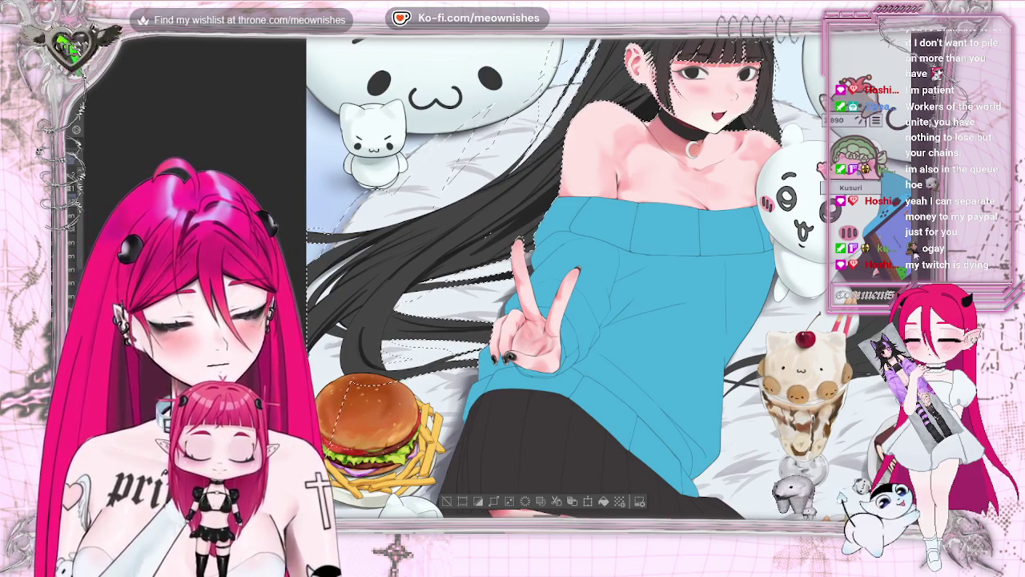
Step: Toggle Flip Horizontal several times to check the drawing and scroll up toward the face
scroll(654, 249, "down", 3)
key("h")
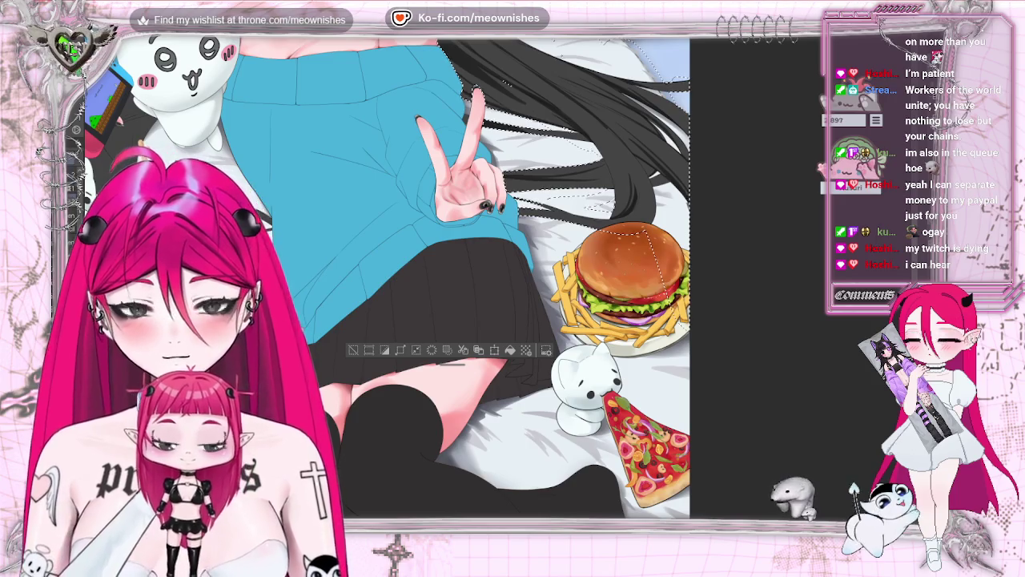
key("h")
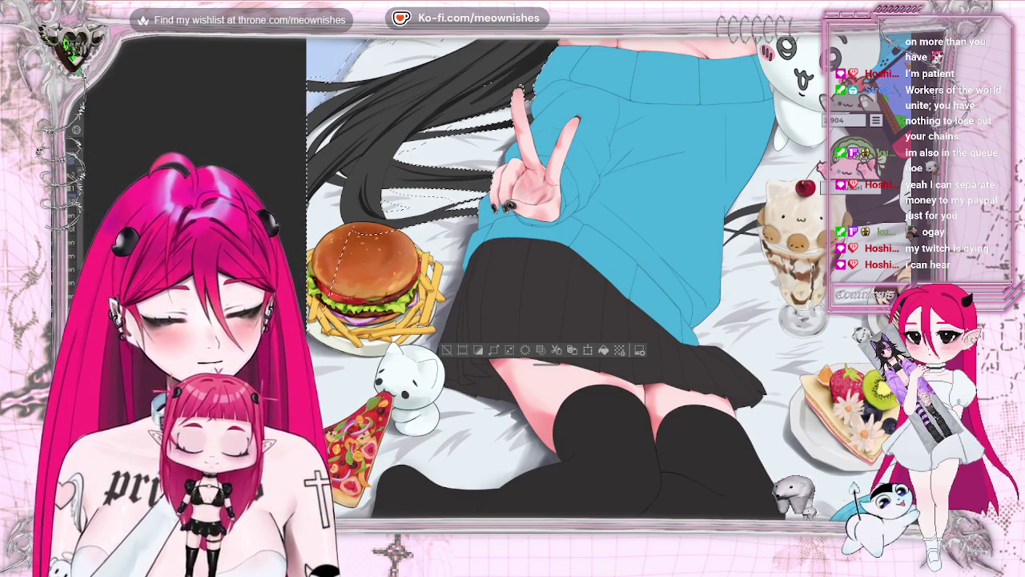
key("h")
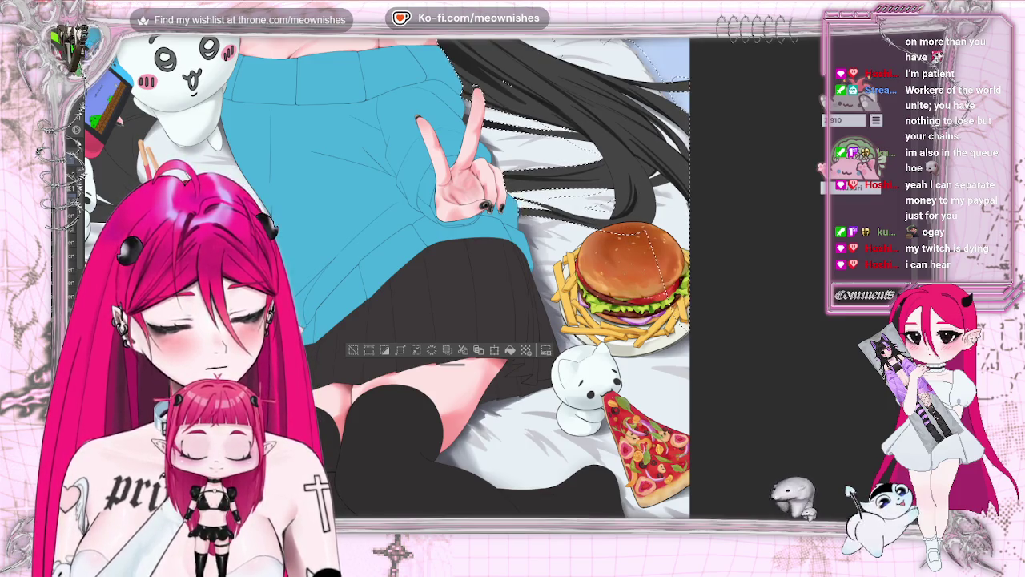
key("h")
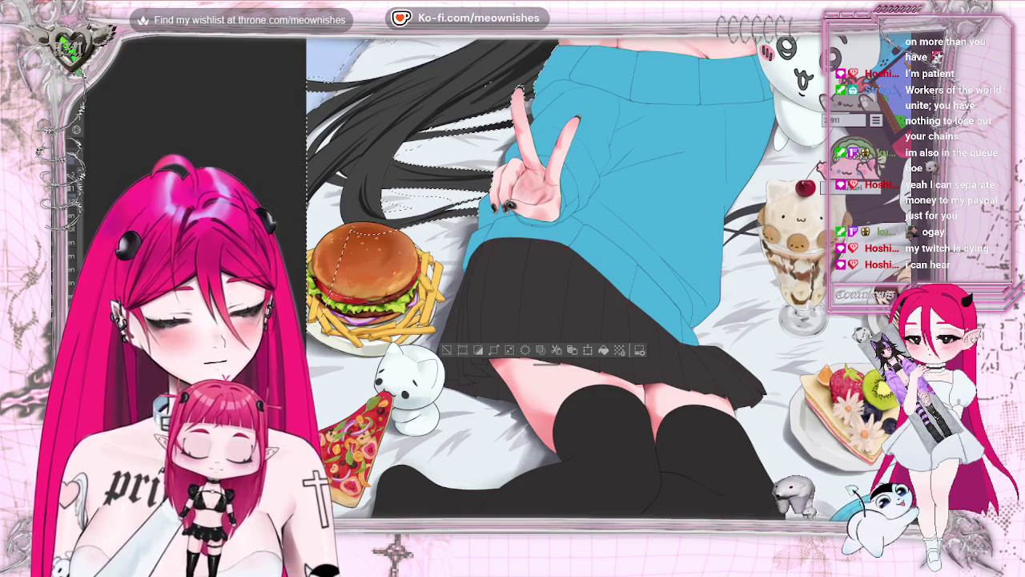
scroll(472, 240, "up", 5)
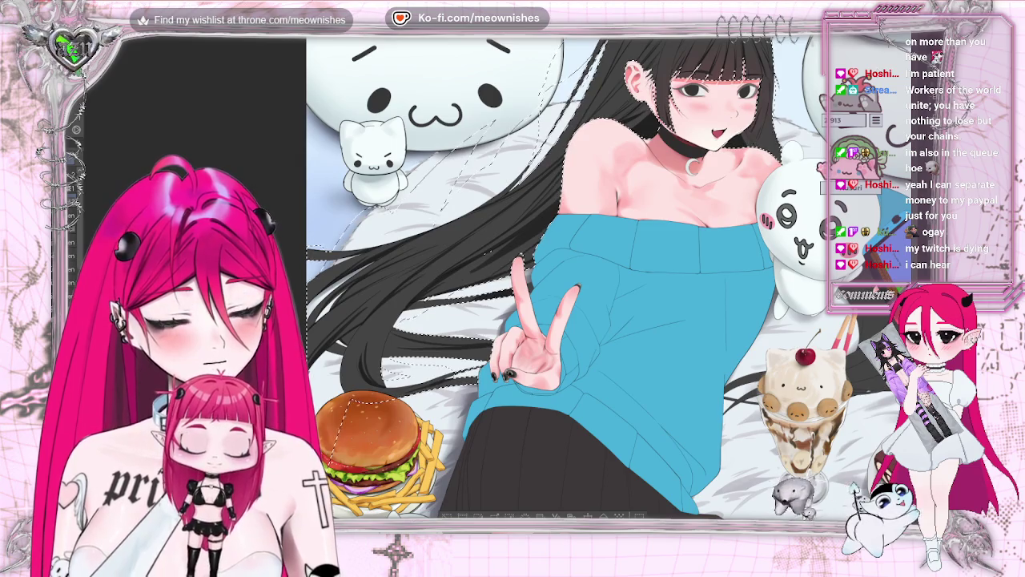
Step: Mirror the canvas view and start a lasso selection over the parfait area
key("h")
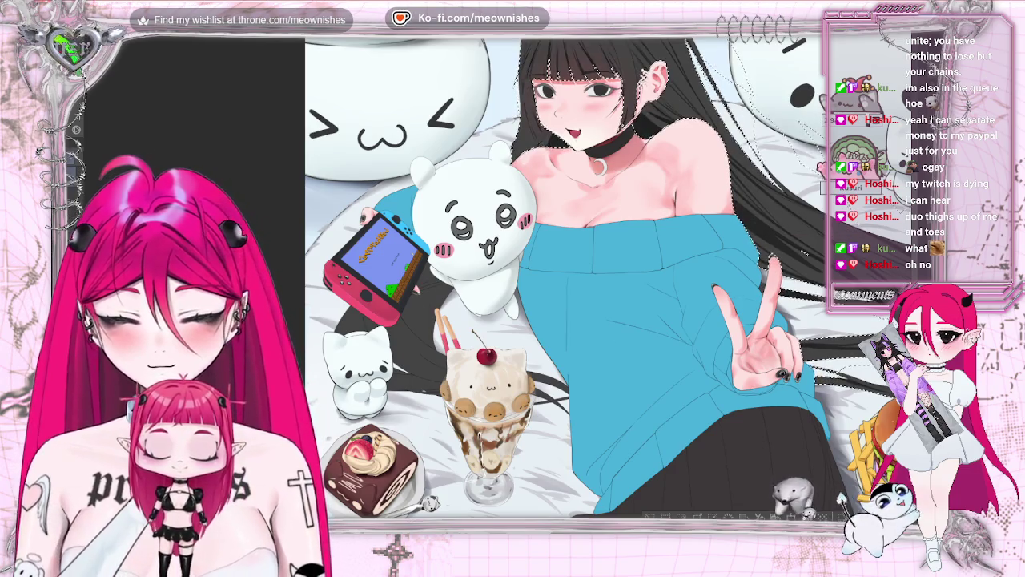
left_click_drag(427, 460, 376, 365)
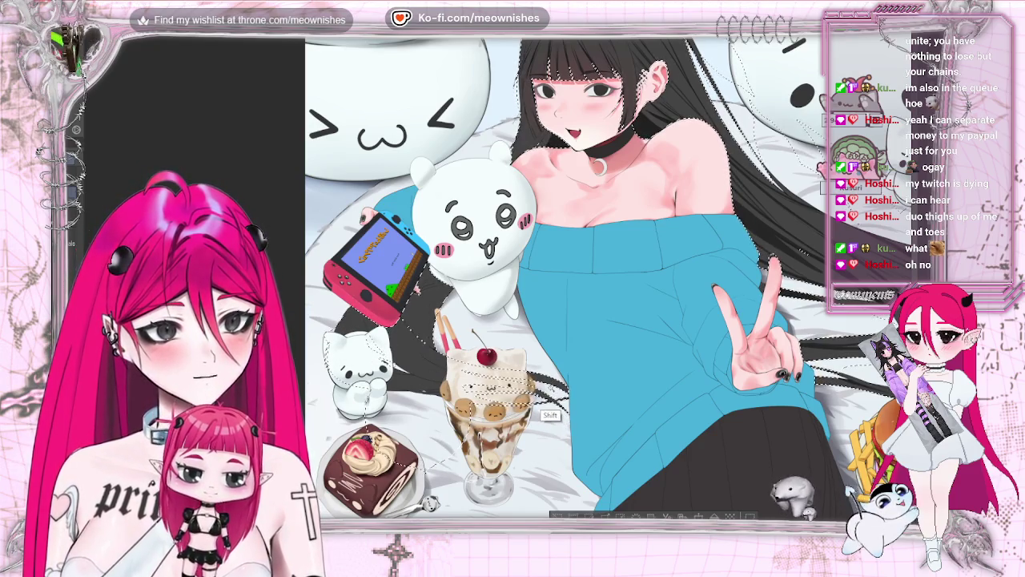
Step: Extend the lasso selection from the parfait toward the hair, then deselect everything
left_click_drag(376, 364, 579, 299)
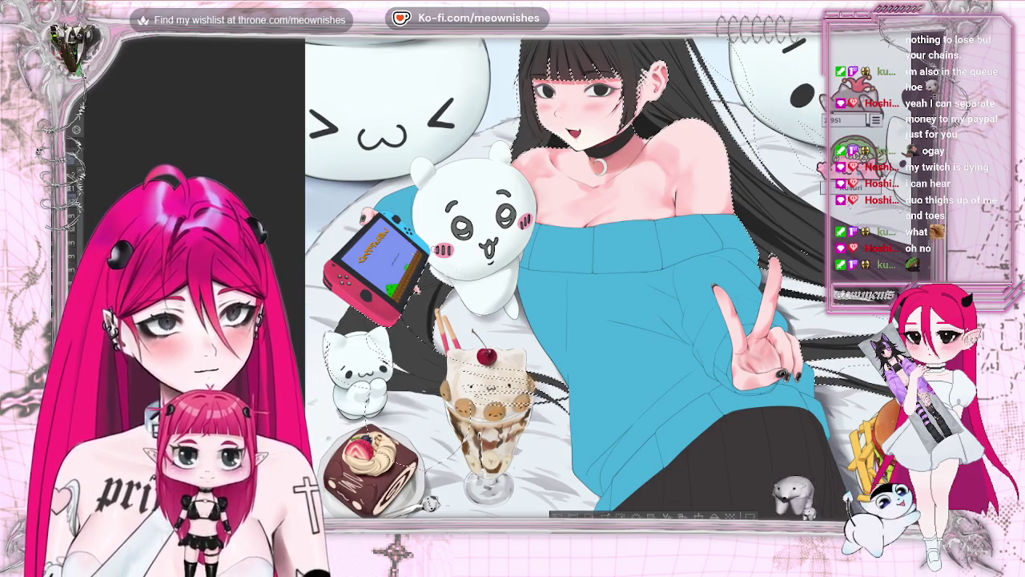
key("ctrl+d")
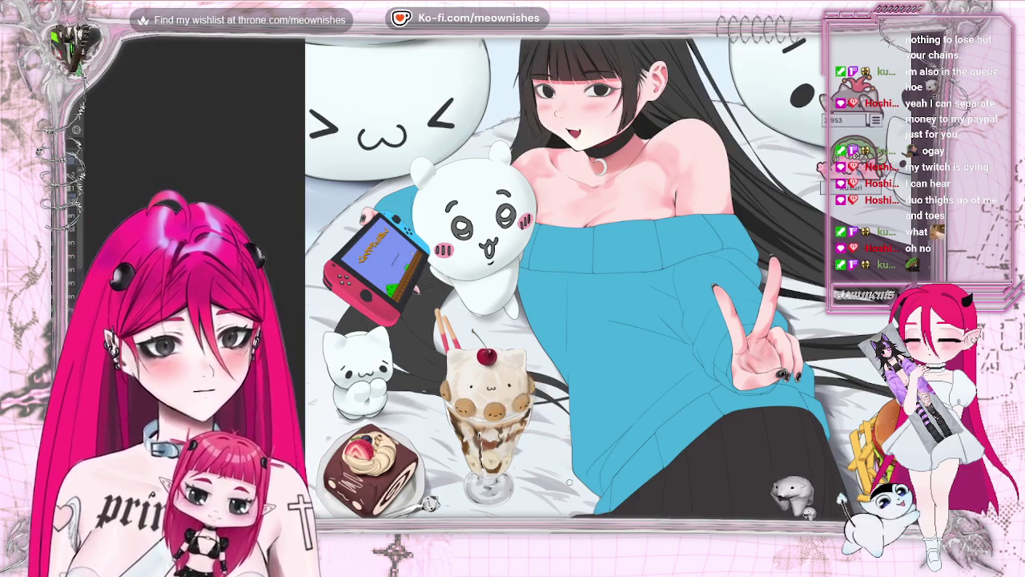
Step: Restore the selection around the girl and parfait, mirror-check the drawing, then zoom in on her face
key("h")
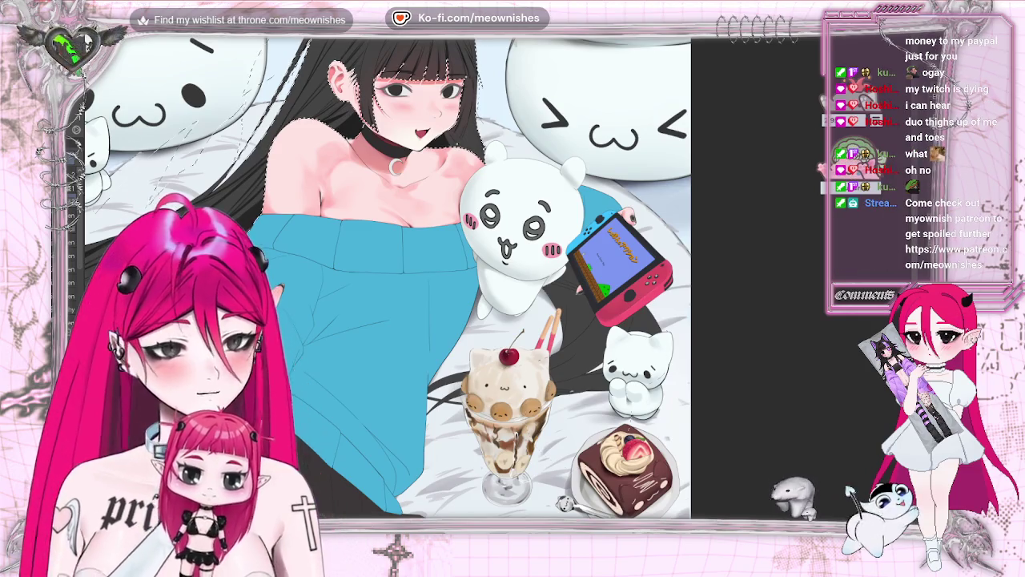
key("ctrl+shift+d")
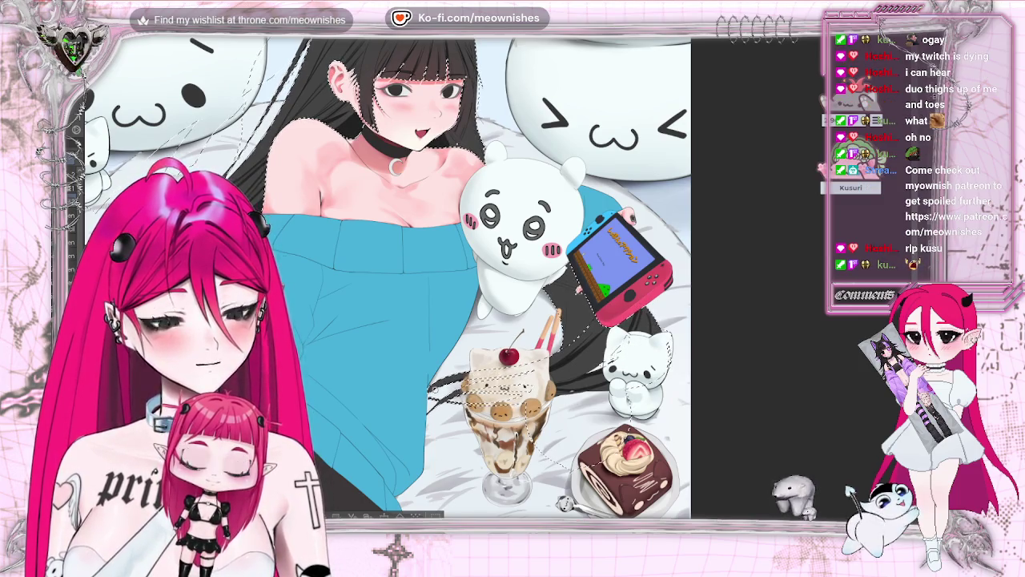
key("h")
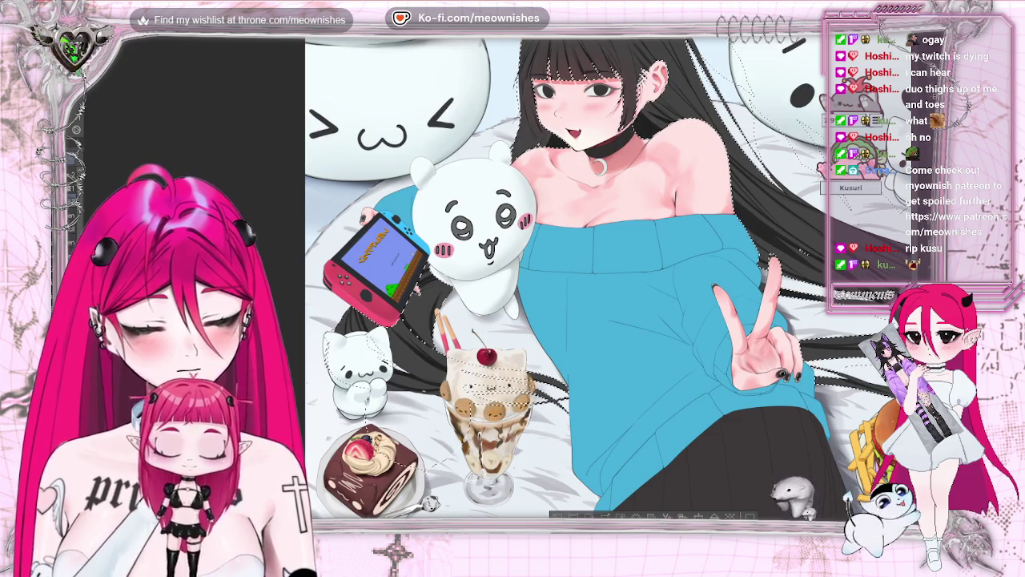
key("h")
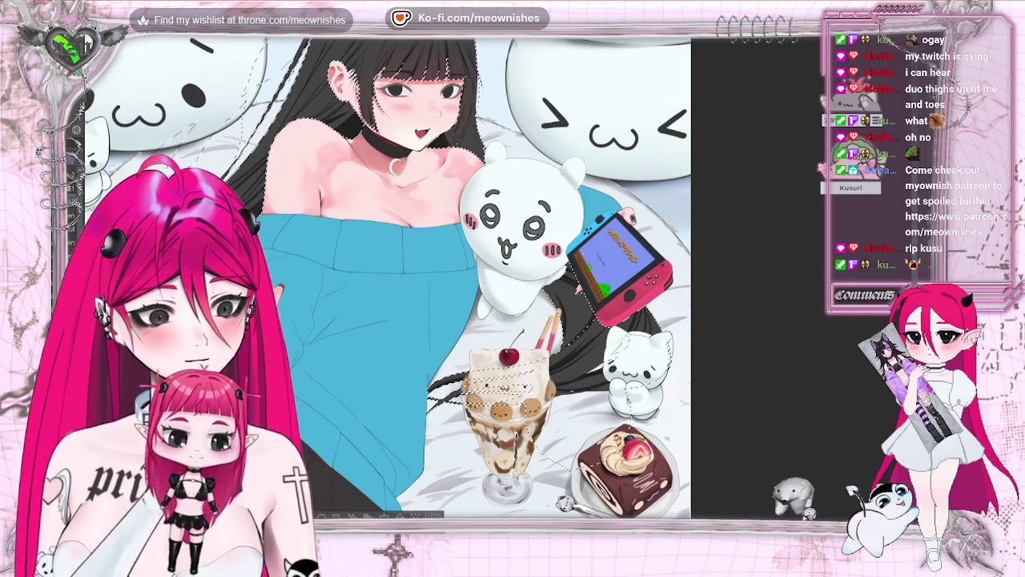
key("h")
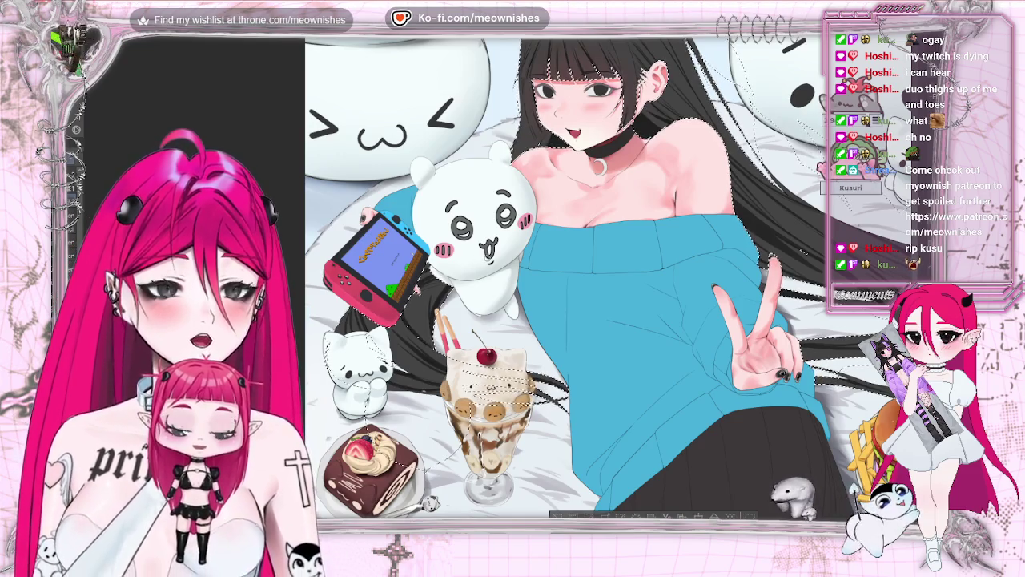
scroll(563, 273, "up", 1)
scroll(564, 274, "up", 1)
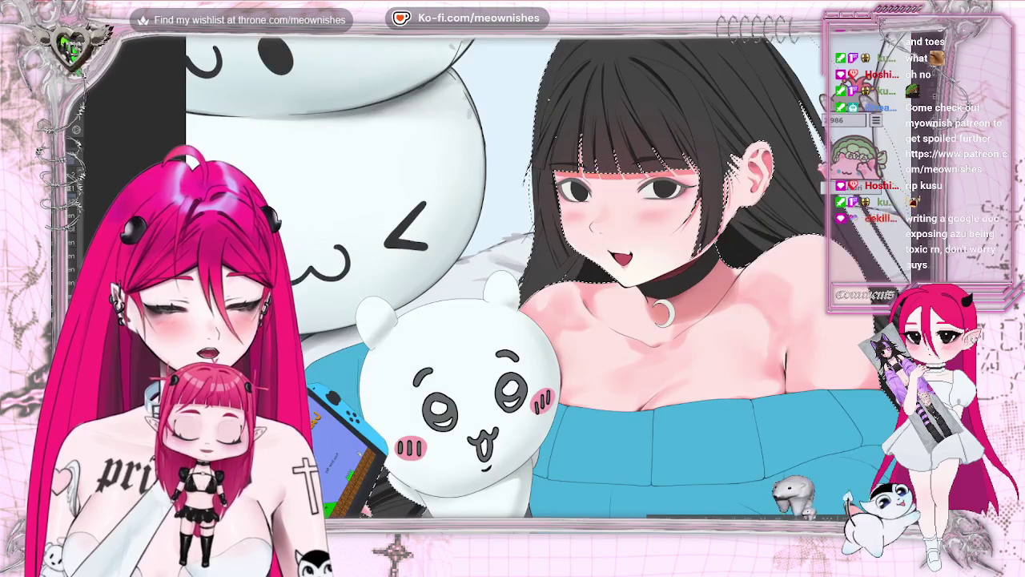
Step: Zoom in further on the girl's face and the white bear plushie
scroll(563, 274, "up", 1)
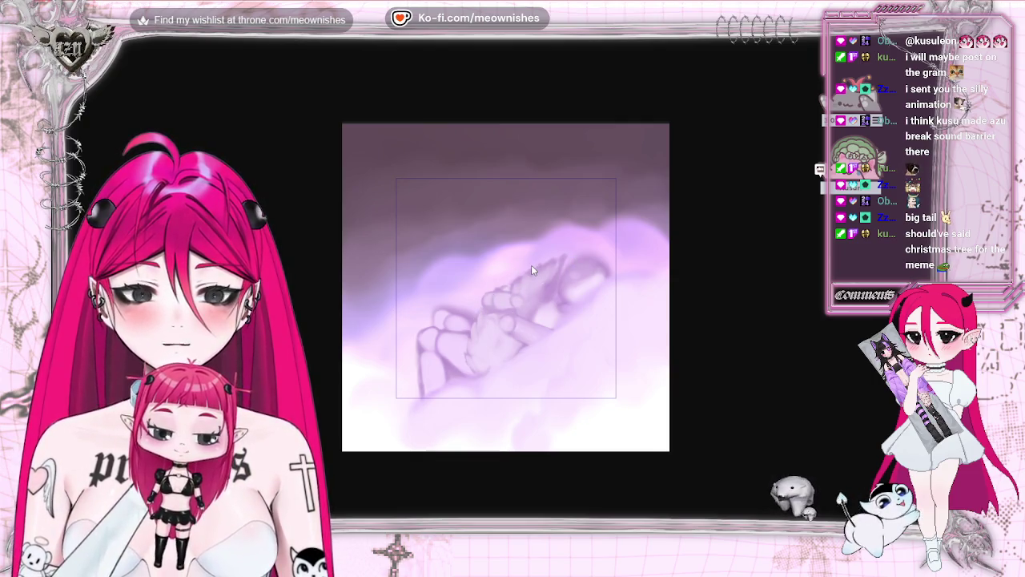
Step: Sketch a few more strokes on the creature's head
left_click_drag(531, 266, 563, 259)
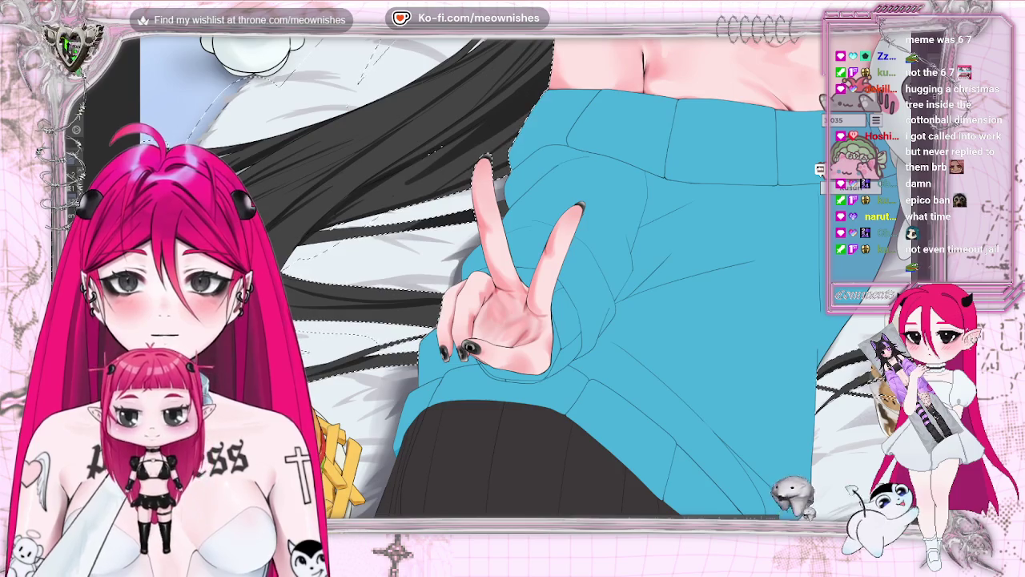
Step: View the sepia anime clip of the girl hugging the bear fullscreen
key("f")
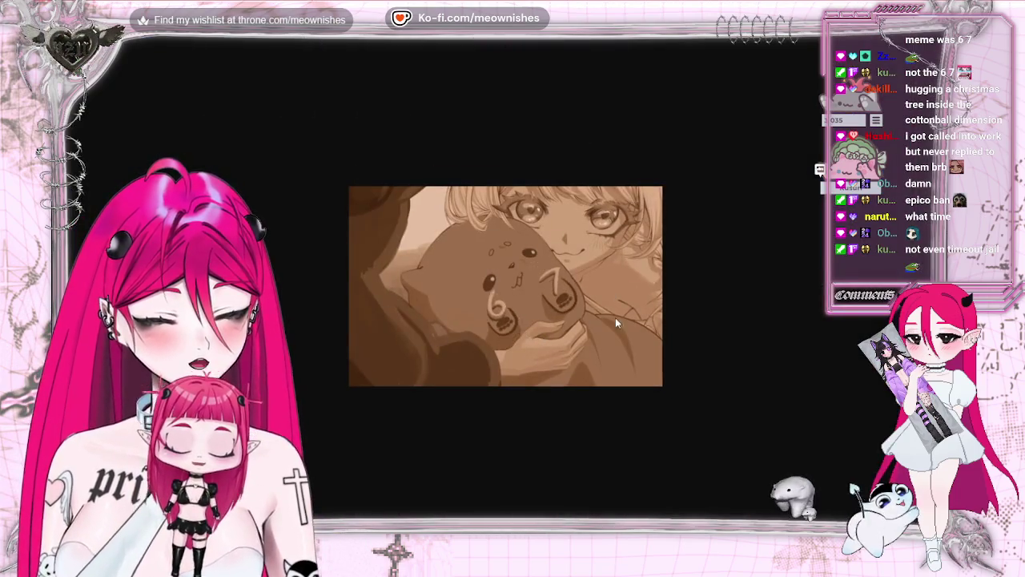